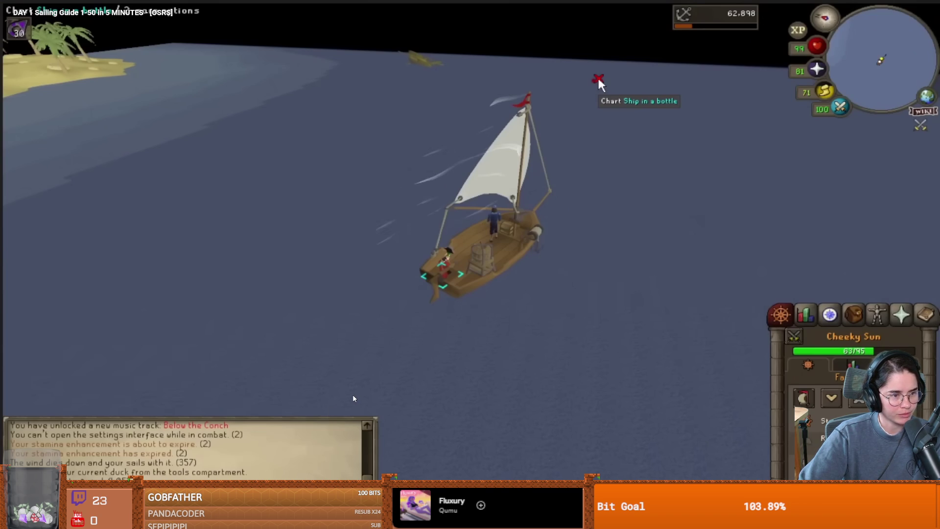
Step: Pause the sailing guide video on the charting tools table and leave fullscreen
click(384, 393)
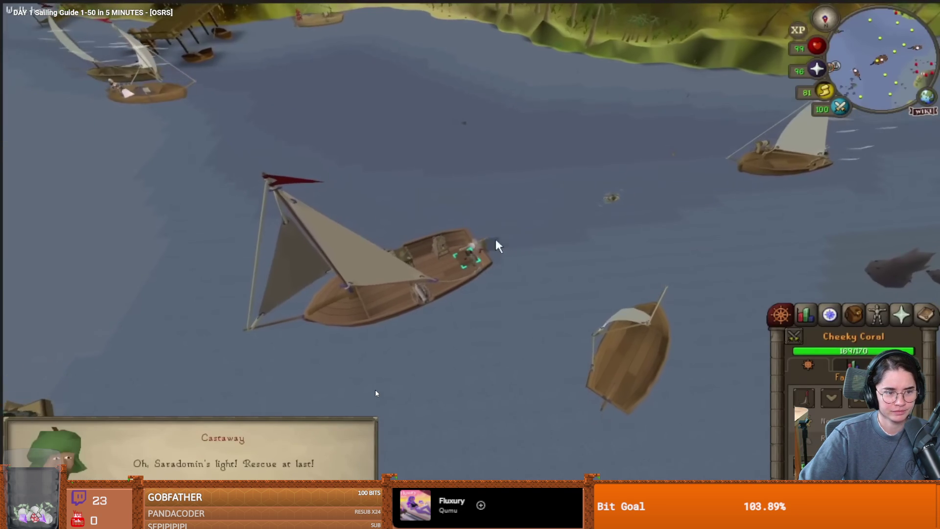
key(space)
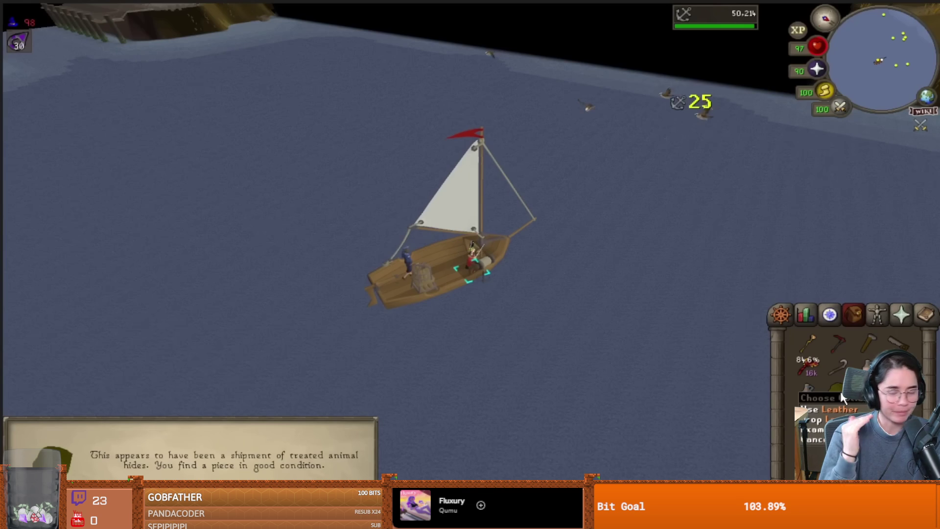
click(410, 389)
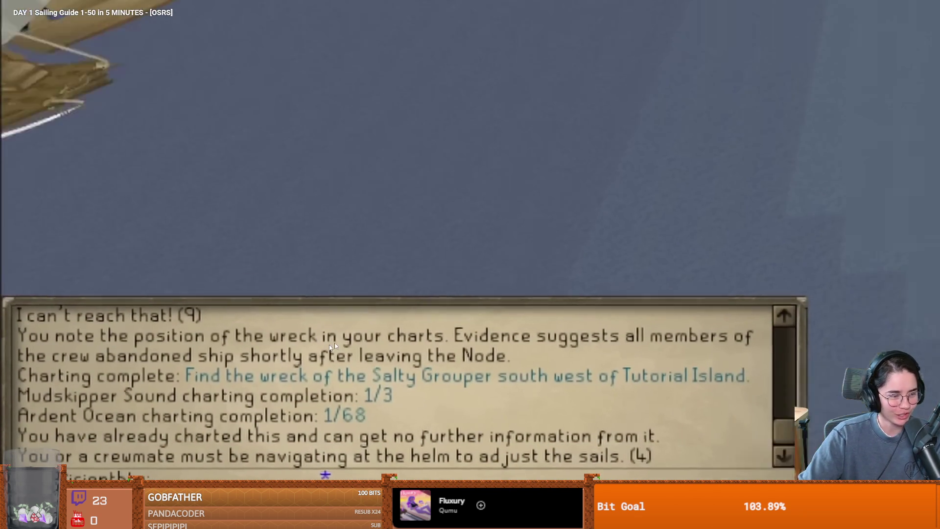
click(556, 406)
key(Escape)
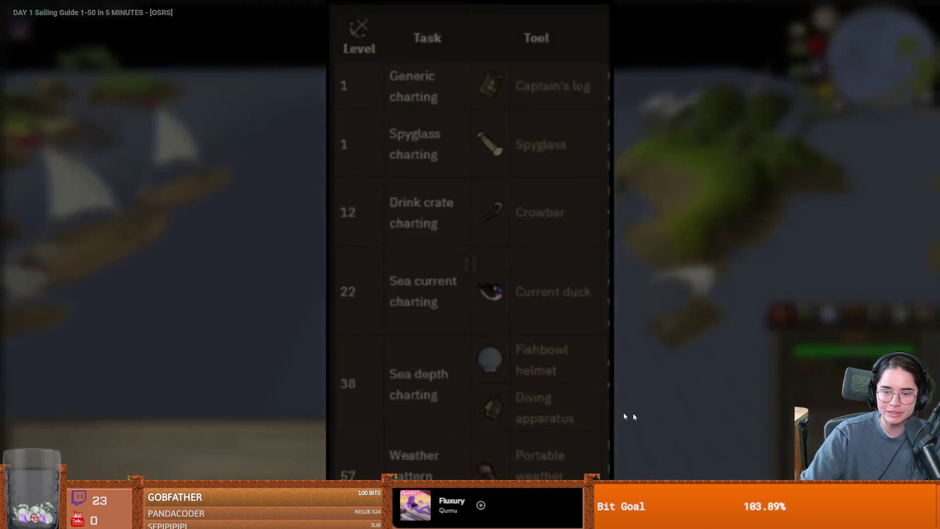
Step: Scroll the video page slightly, then switch to the Godot project editor
scroll(420, 461, down, 1)
scroll(420, 462, down, 1)
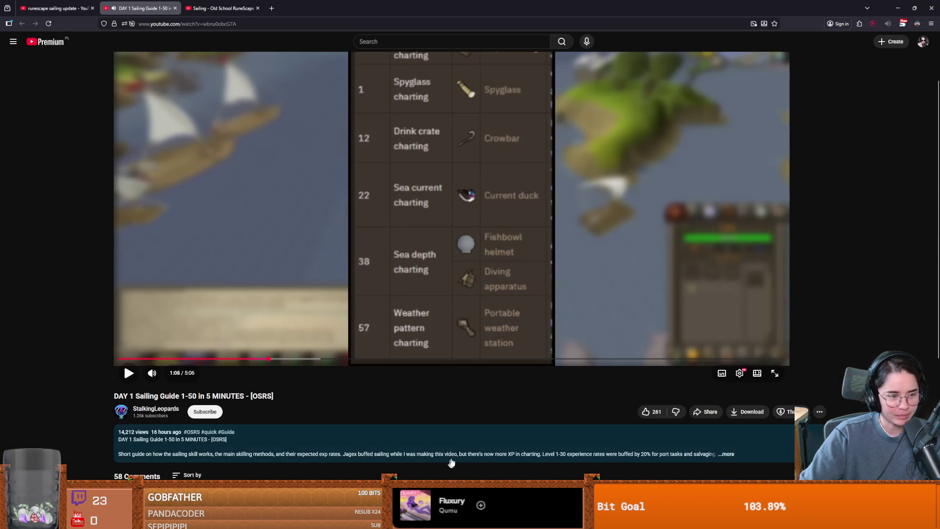
scroll(473, 464, up, 1)
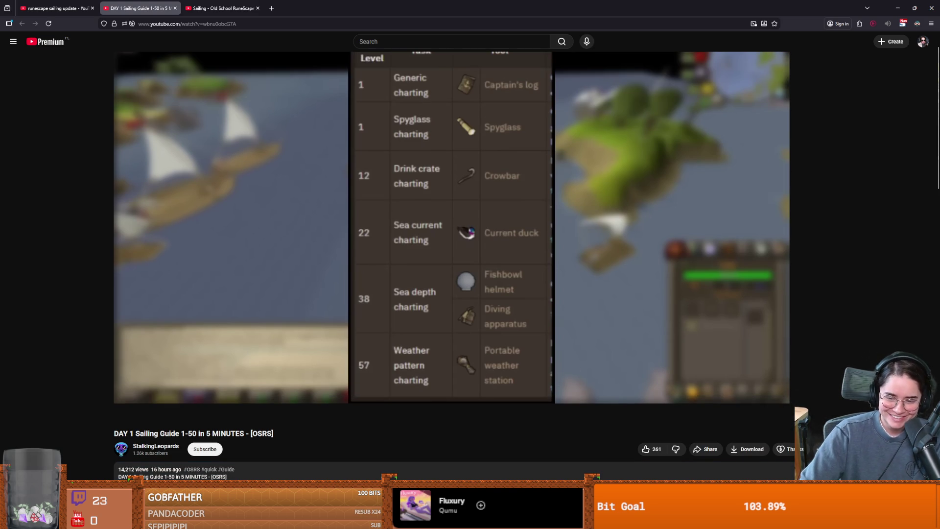
mouse_move(616, 523)
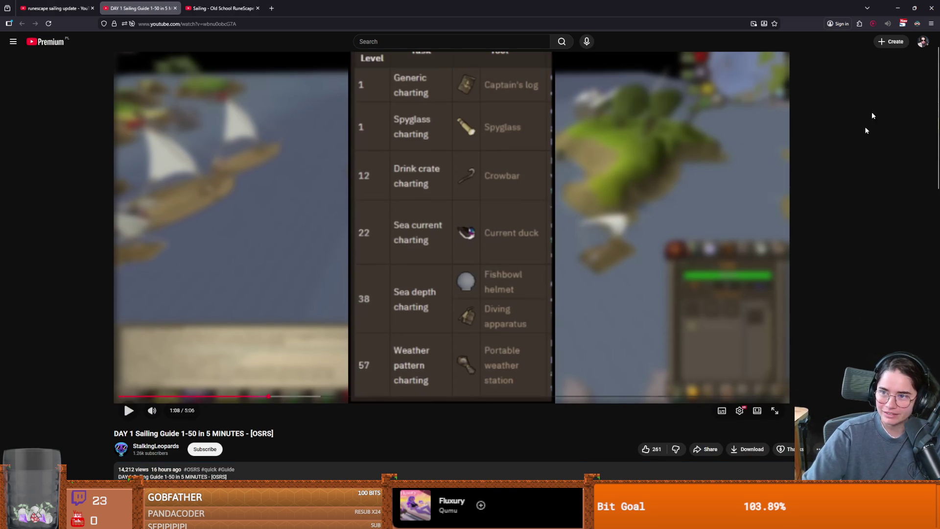
key(alt+Tab)
Step: Save and run the Godot project, launch Jackie's Lemmings, and check the video page
click(779, 22)
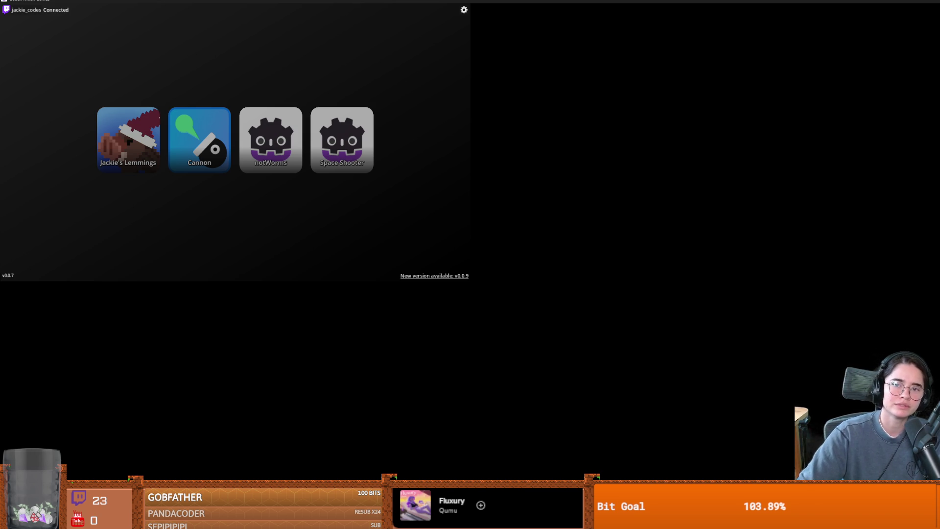
click(145, 140)
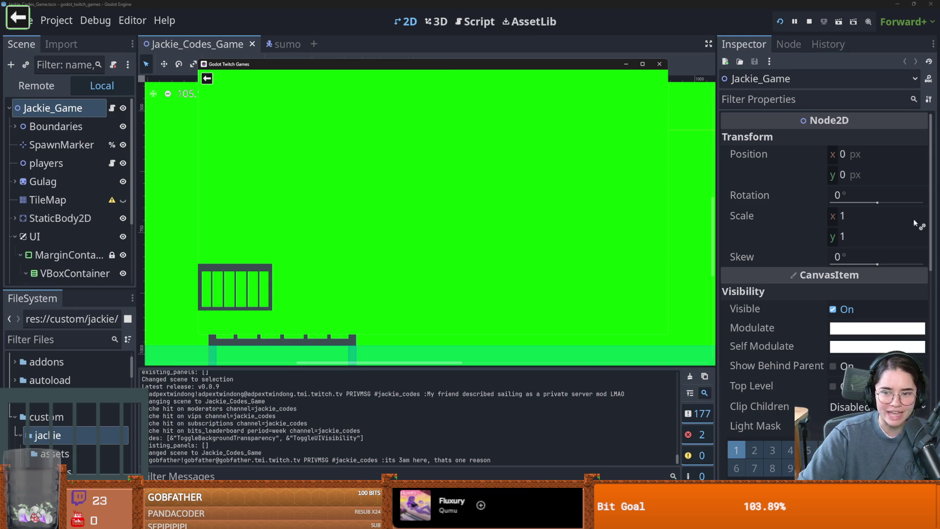
key(alt+Tab)
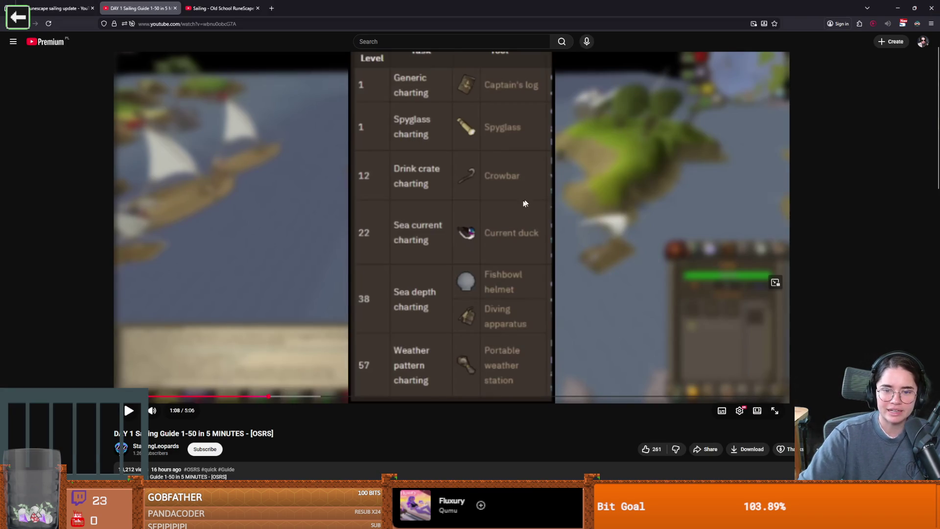
scroll(453, 289, down, 5)
scroll(449, 322, up, 4)
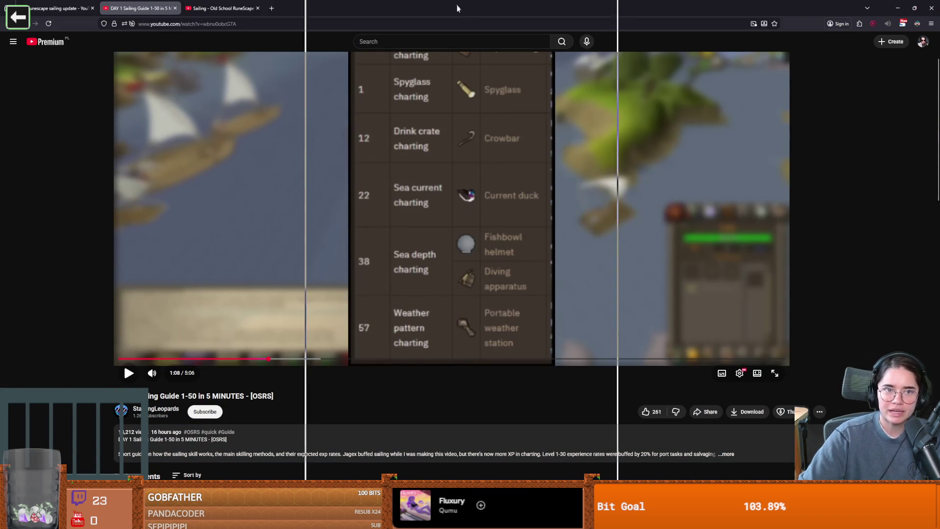
Step: Return to Godot, then switch to Aseprite and open Vlad.aseprite from recent files
key(alt+Tab)
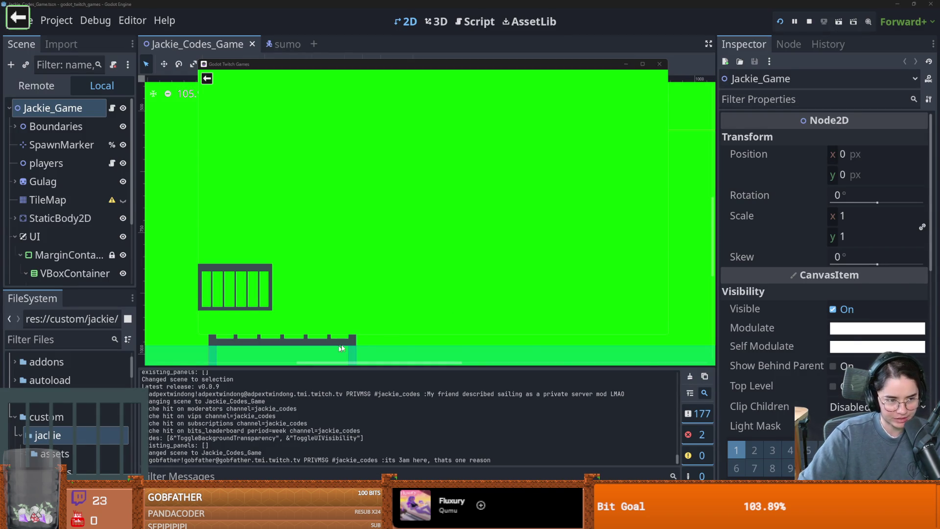
scroll(342, 355, left, 5)
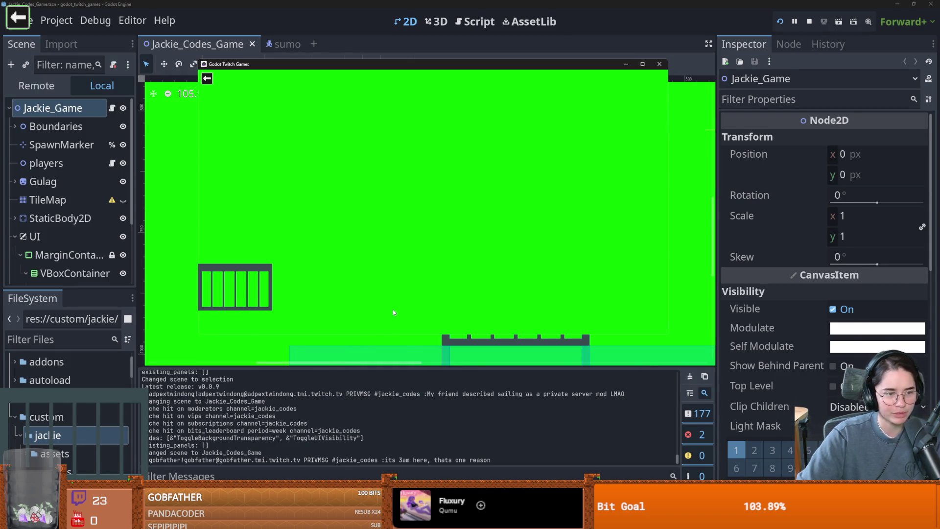
key(alt+Tab)
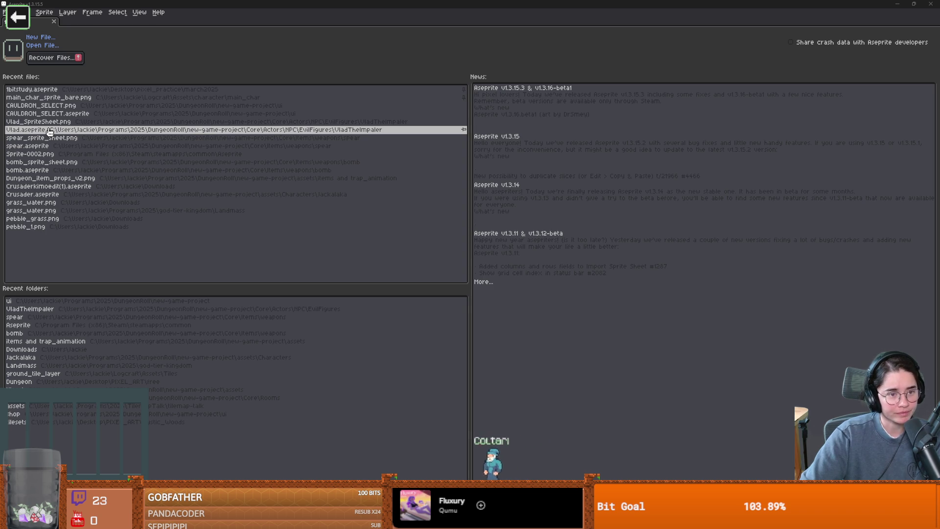
click(50, 131)
Step: Zoom and pan the canvas to inspect the Vlad sprite, then go to the first run frame
scroll(468, 221, up, 3)
drag(443, 225, 117, 237)
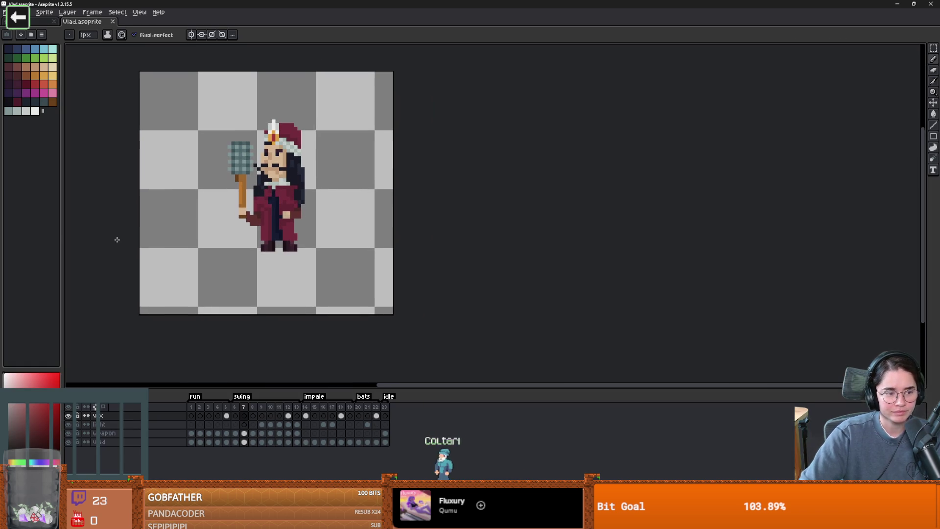
scroll(200, 211, up, 1)
drag(203, 215, 138, 217)
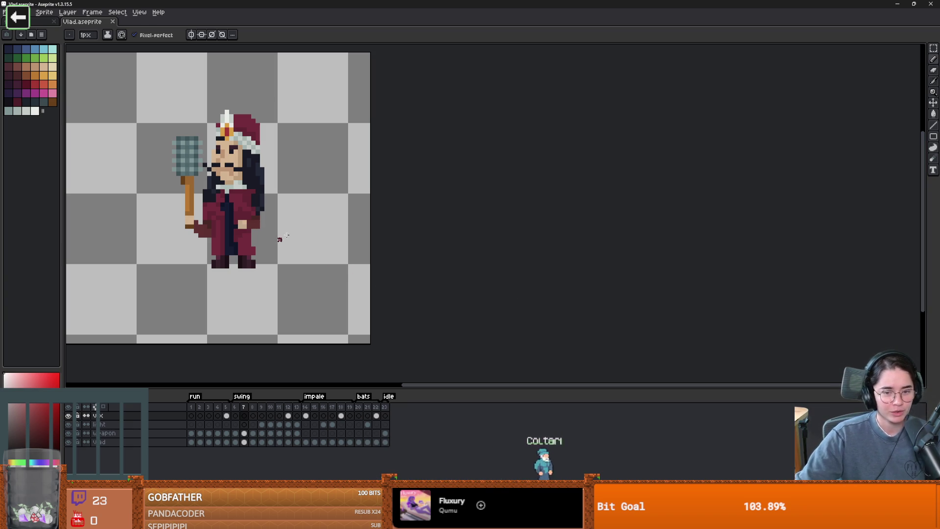
scroll(272, 252, up, 2)
scroll(272, 252, down, 2)
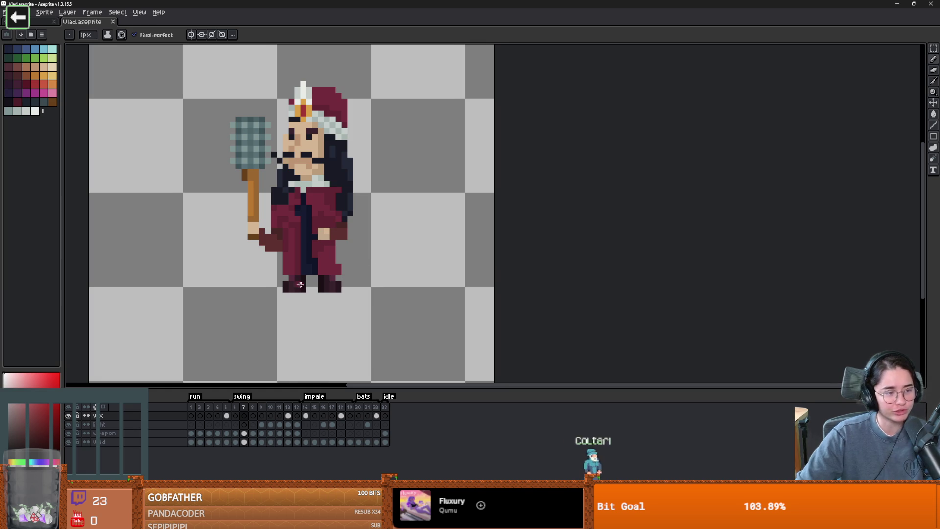
scroll(297, 268, up, 1)
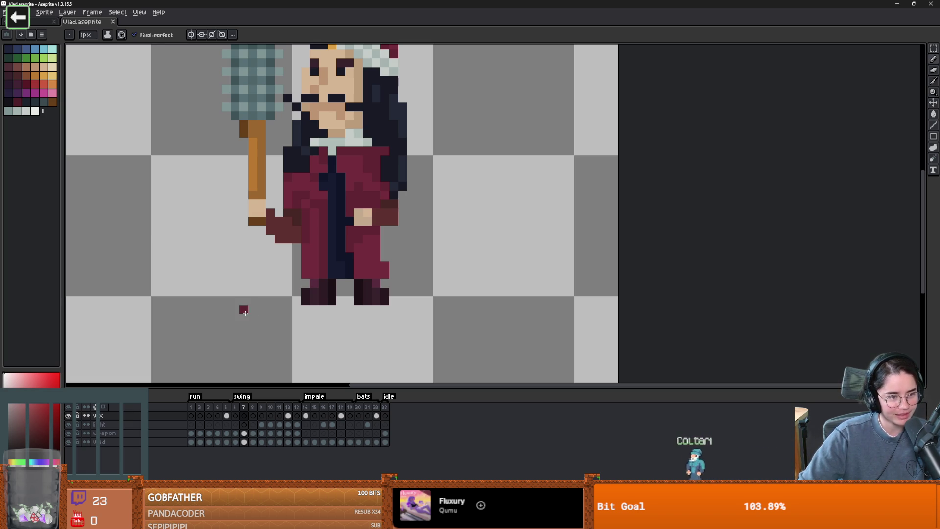
scroll(241, 309, down, 1)
scroll(247, 312, up, 1)
scroll(277, 301, up, 1)
scroll(274, 304, down, 1)
click(193, 414)
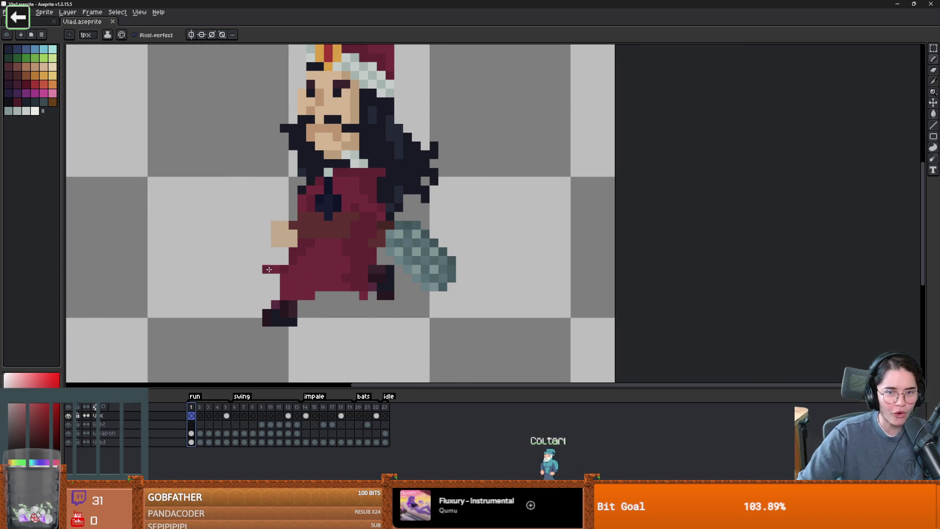
Step: Play the animation preview, then jump to idle frame 23
scroll(255, 298, down, 2)
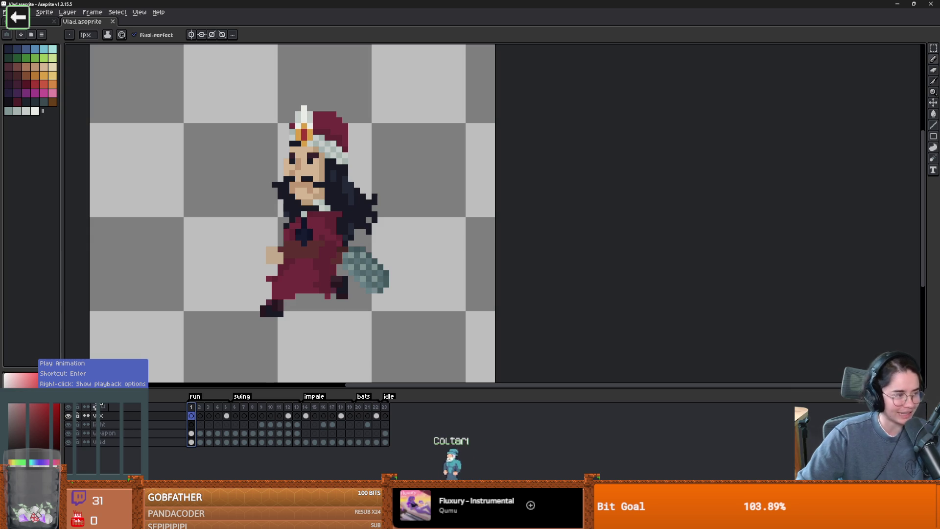
click(46, 396)
scroll(225, 321, down, 2)
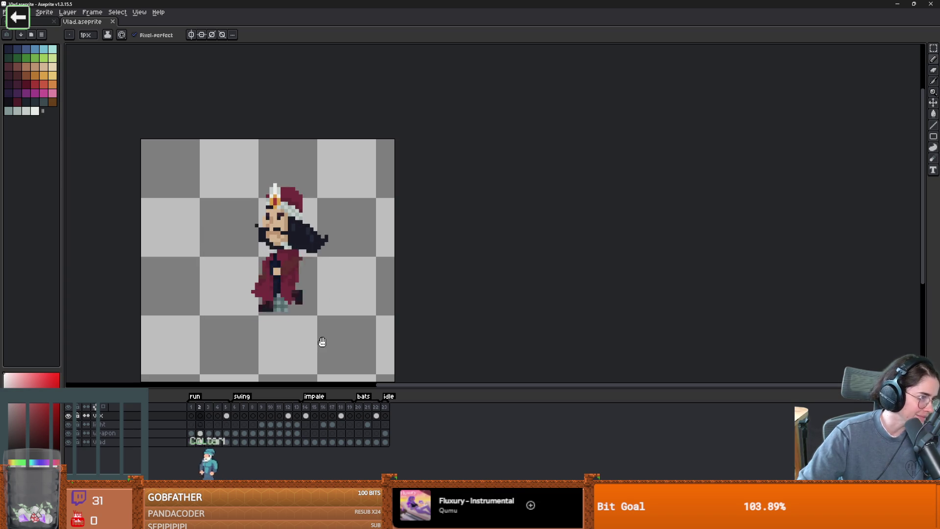
scroll(264, 313, up, 1)
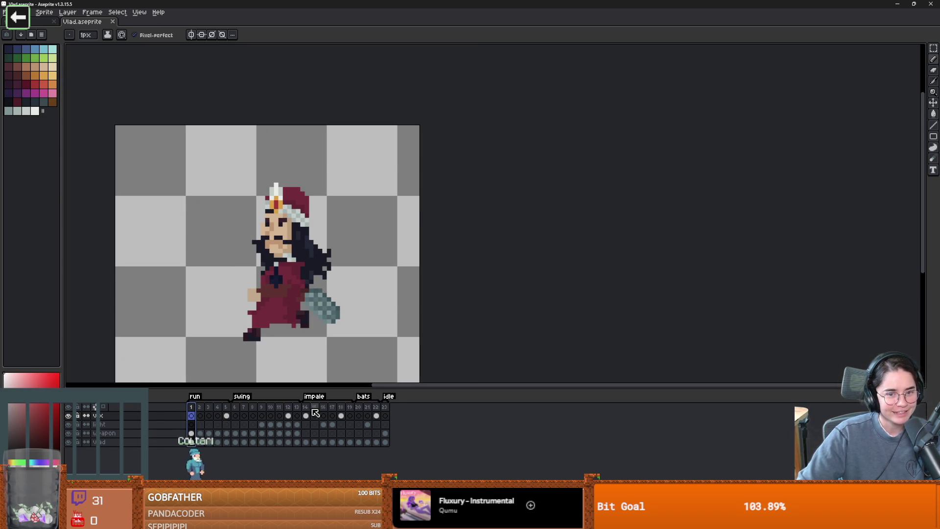
click(385, 407)
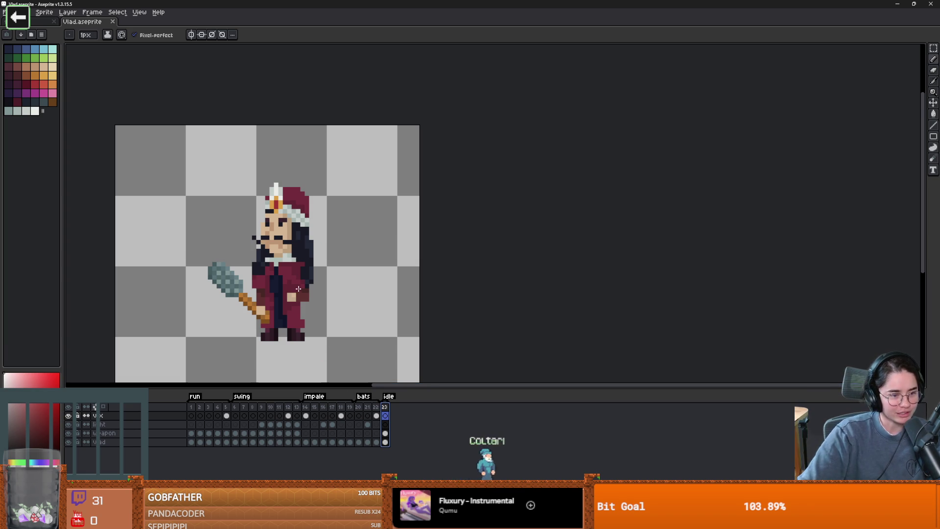
Step: Compare poses across impale frame 14, idle frame 23 and swing frame 6
scroll(297, 290, up, 1)
scroll(355, 217, down, 1)
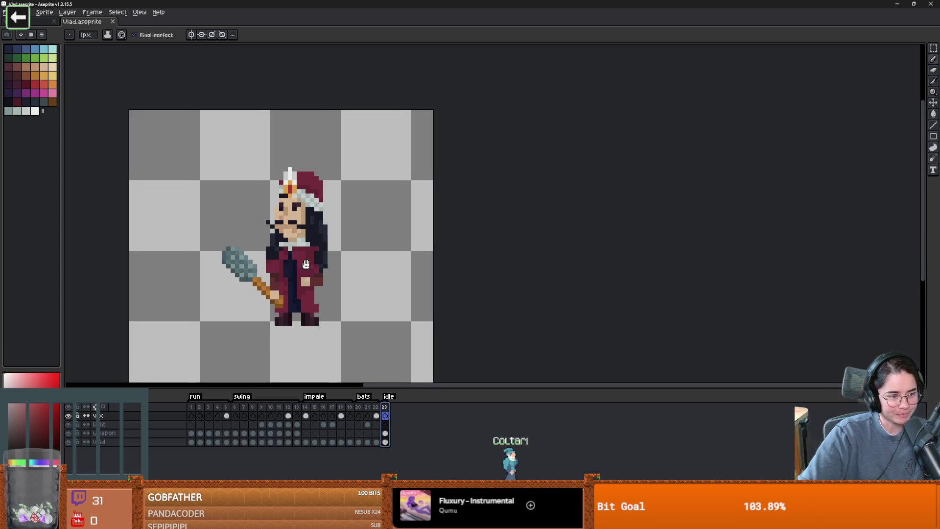
click(308, 411)
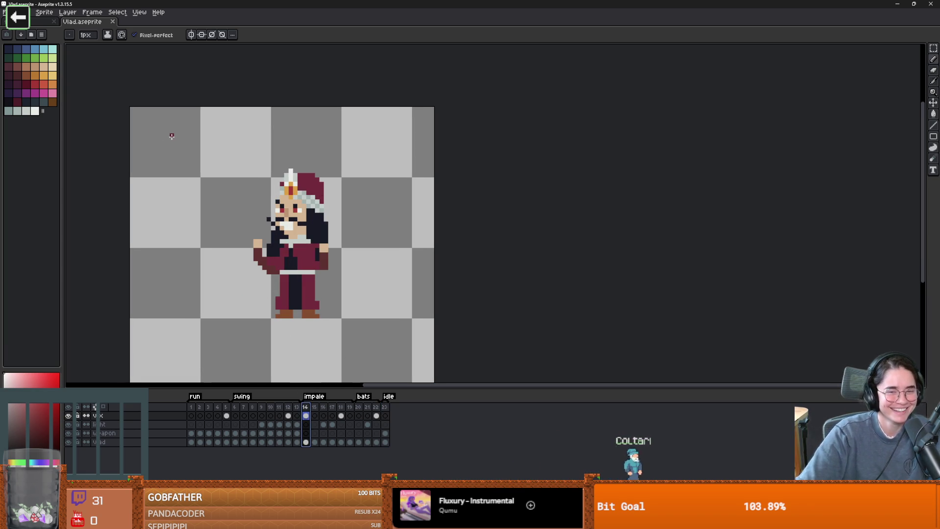
click(386, 416)
click(308, 409)
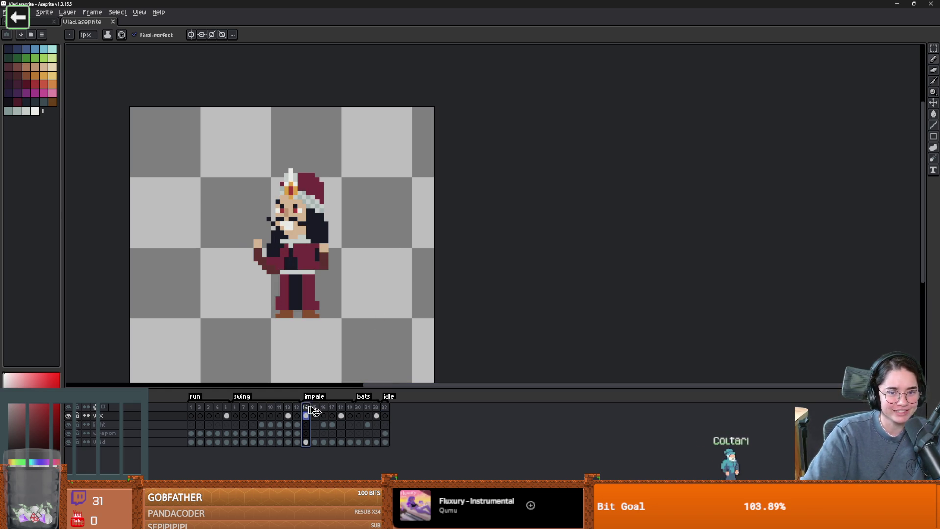
click(385, 415)
click(238, 409)
Step: Play the animation again to preview the mace swing
scroll(267, 321, up, 1)
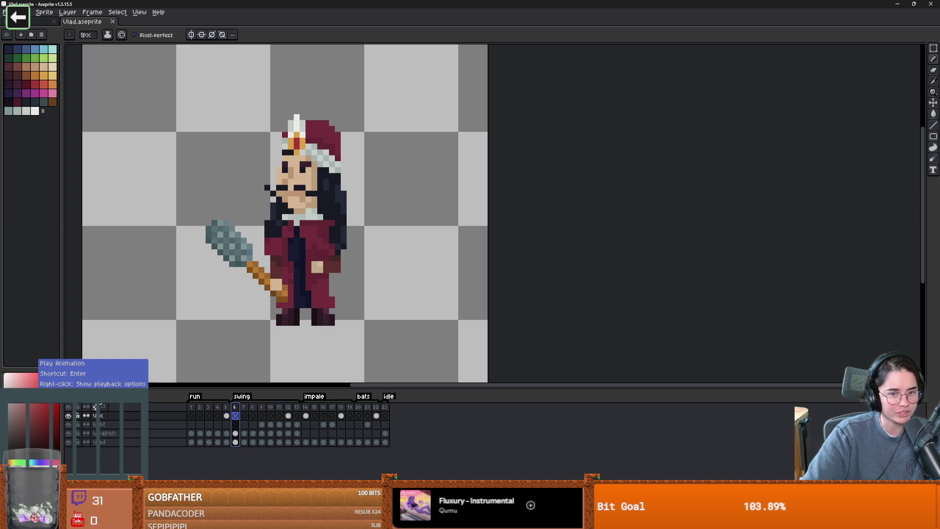
click(93, 396)
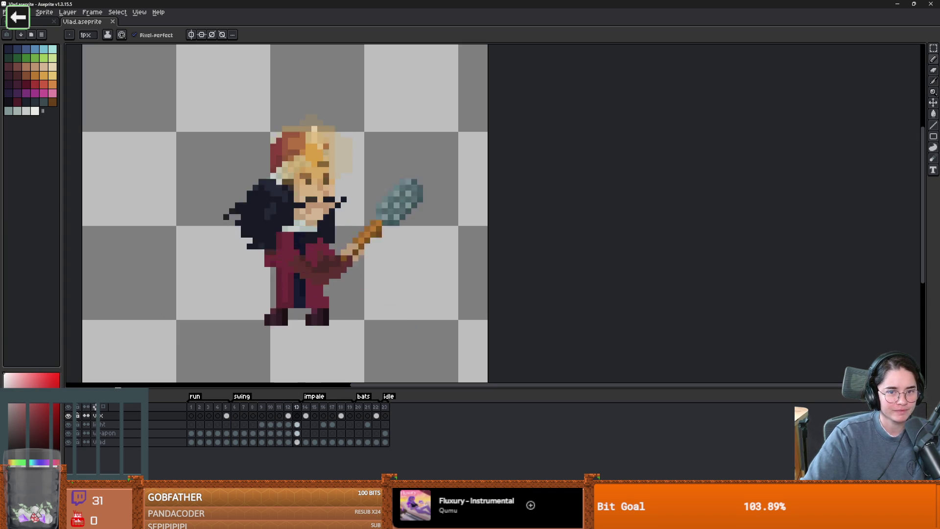
scroll(145, 359, down, 2)
scroll(168, 310, up, 1)
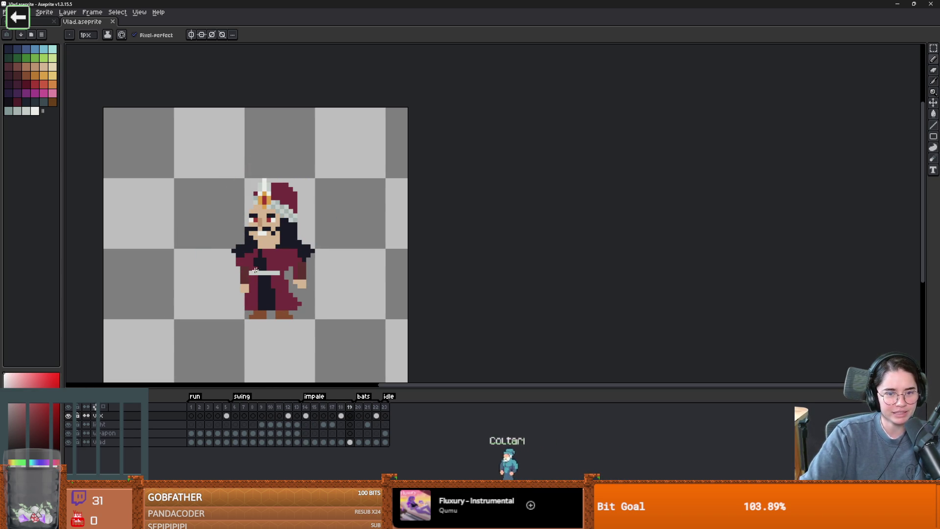
Step: Set a 5 px dark red brush, paint two test dots, and undo them
drag(233, 327, 249, 247)
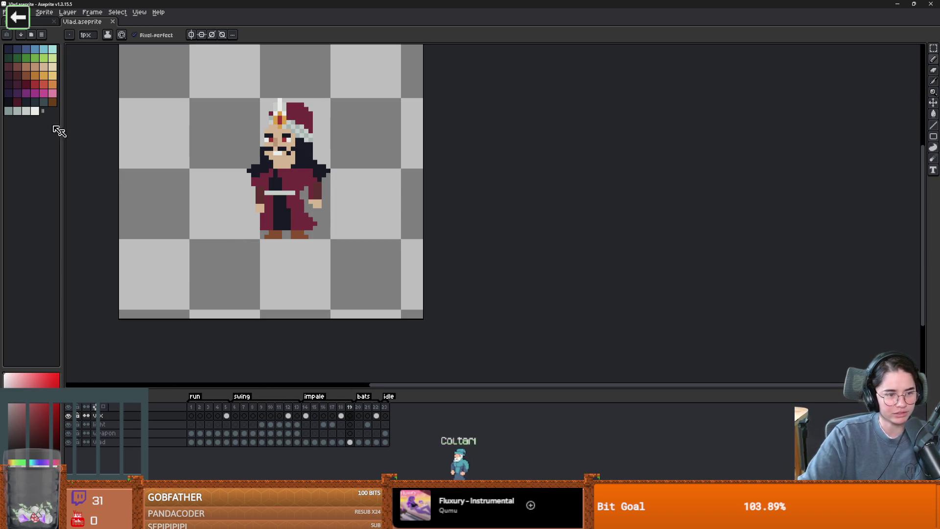
click(35, 84)
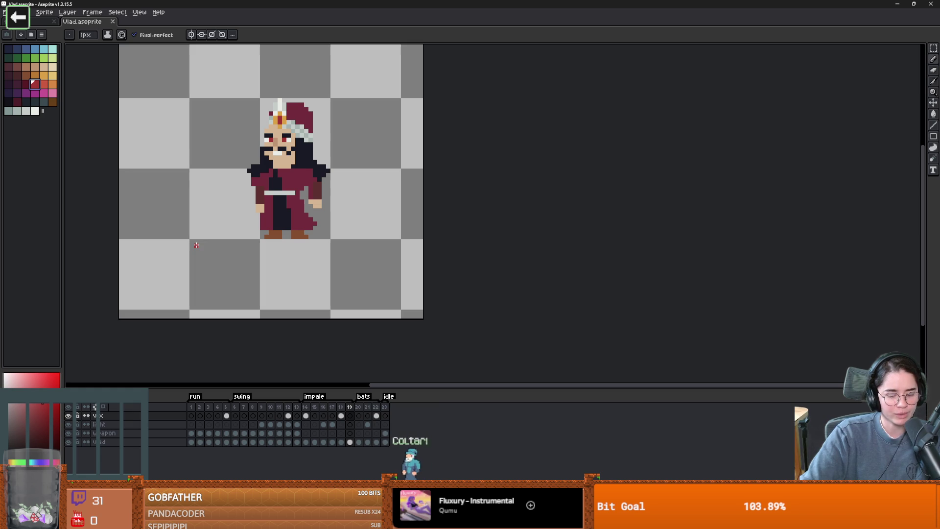
key(plus)
key(plus)
key(plus)
click(174, 276)
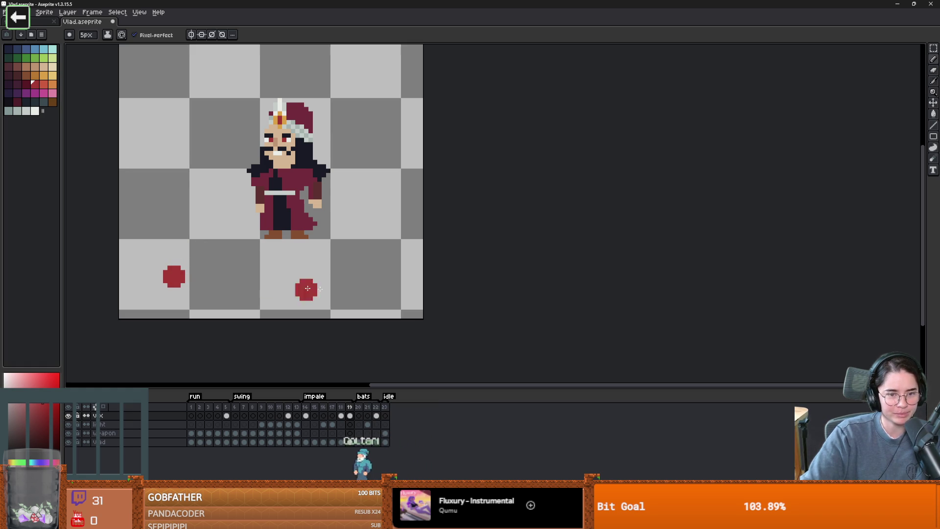
click(384, 111)
key(ctrl+z)
key(ctrl+z)
key(ctrl+z)
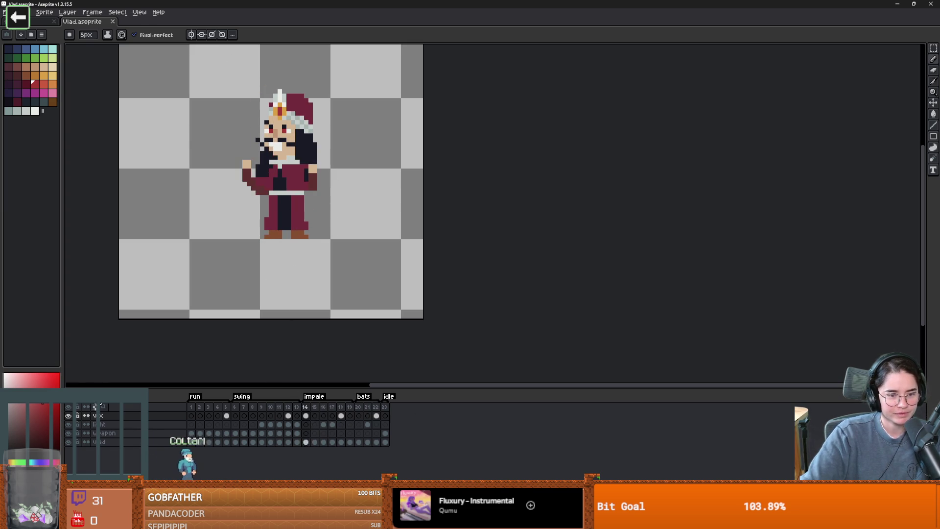
Step: Adjust the canvas view and go to frame 20 in the bats section
scroll(292, 353, up, 1)
scroll(291, 360, down, 1)
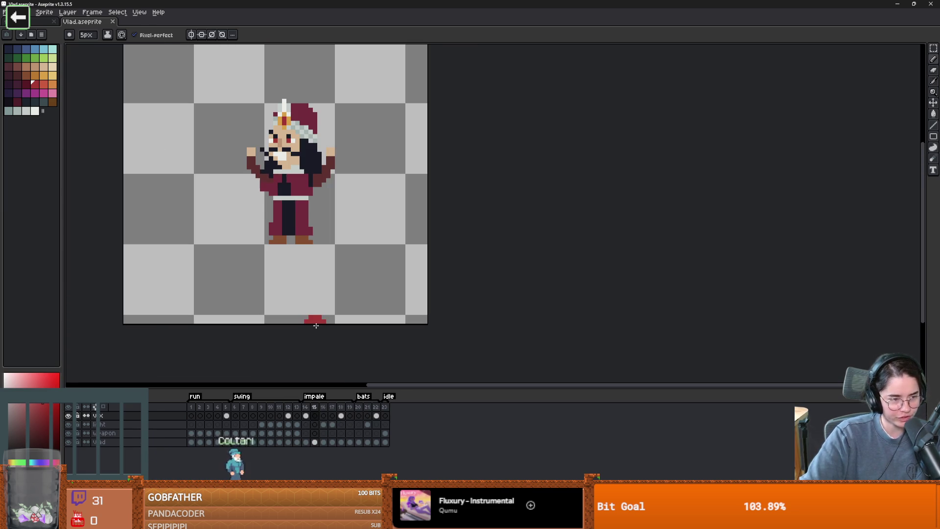
scroll(409, 286, left, 2)
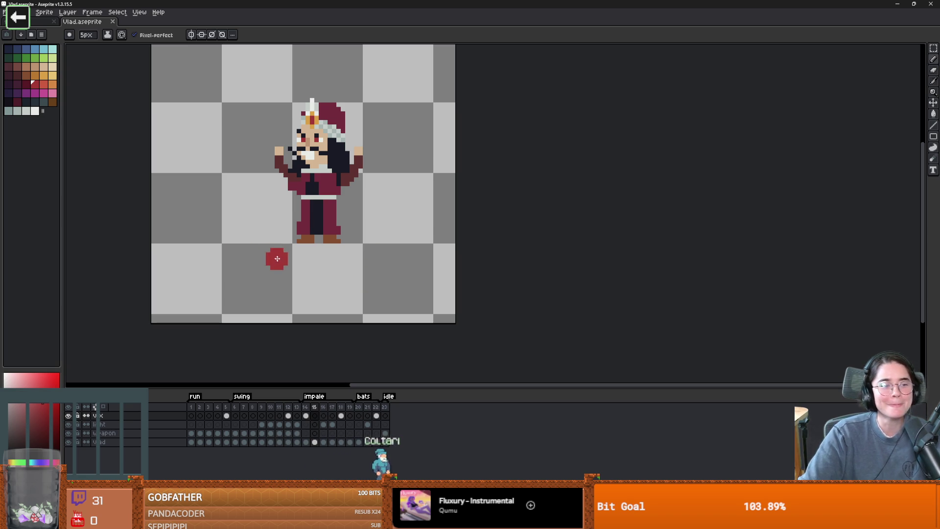
scroll(304, 262, up, 2)
scroll(304, 262, down, 1)
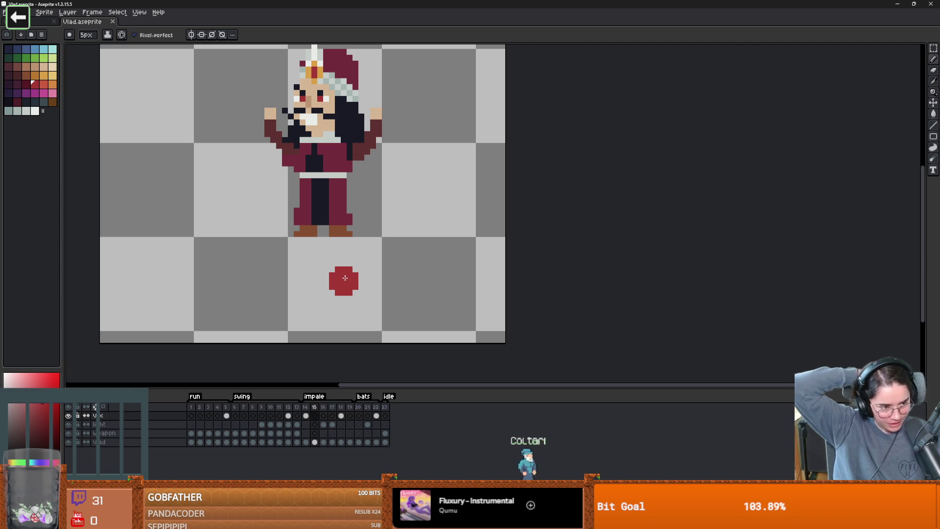
click(358, 415)
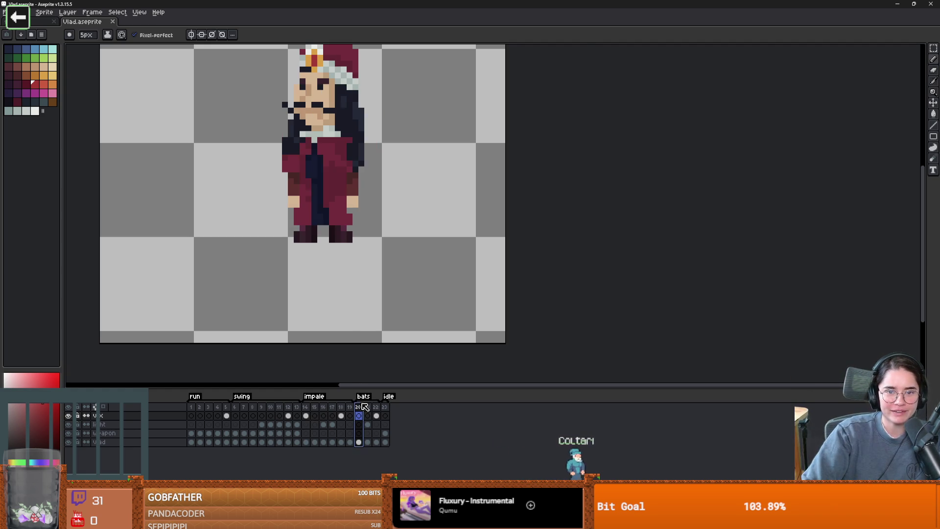
Step: Reposition the sprite view, play the bats animation from frame 20, and open the File menu
drag(301, 190, 382, 206)
drag(426, 245, 367, 269)
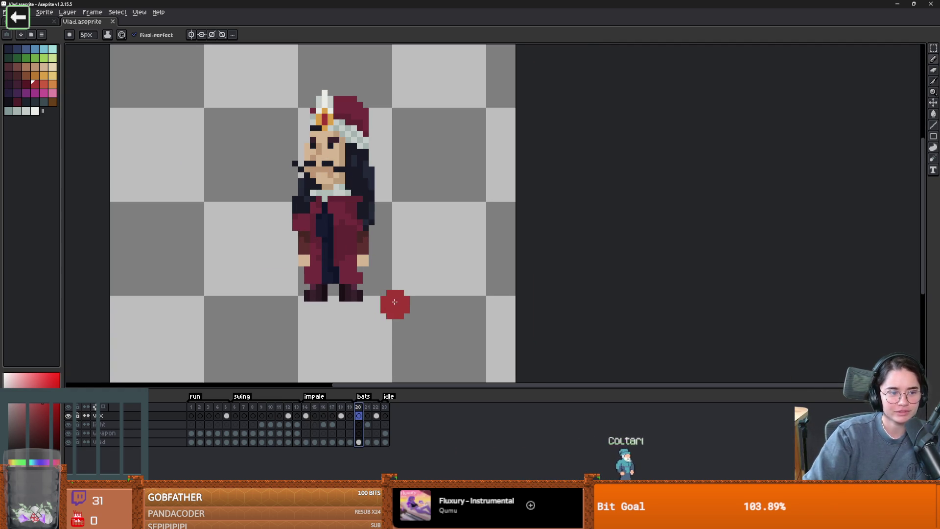
click(93, 398)
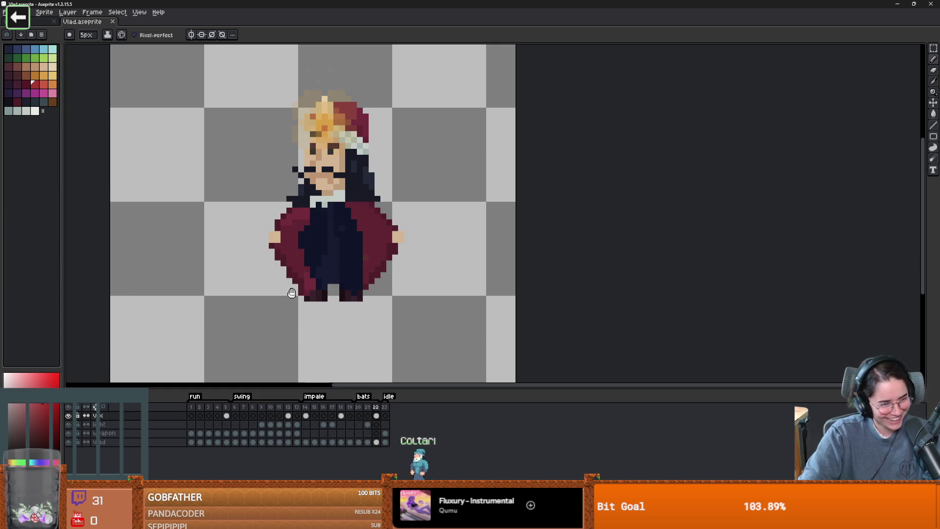
click(4, 12)
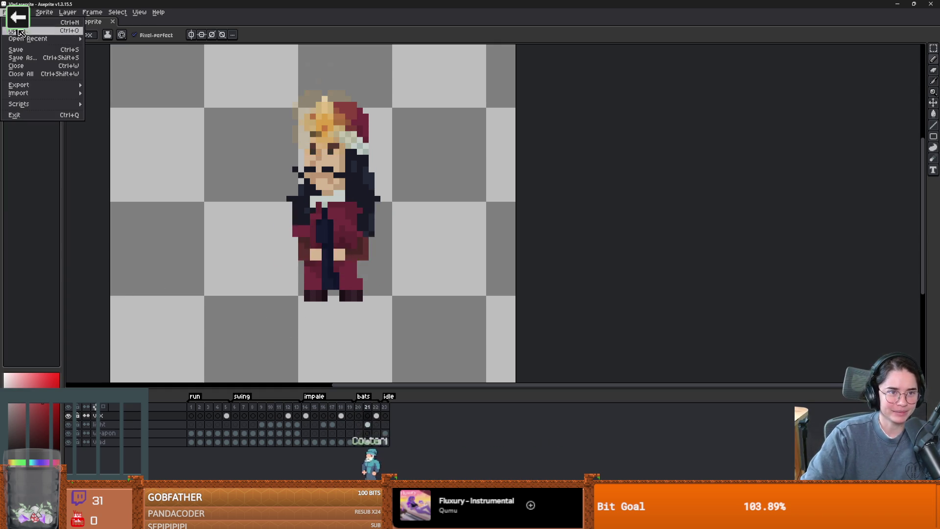
Step: Open bat.aseprite in its own tab, play its flapping animation, and return to Vlad.aseprite
mouse_move(29, 39)
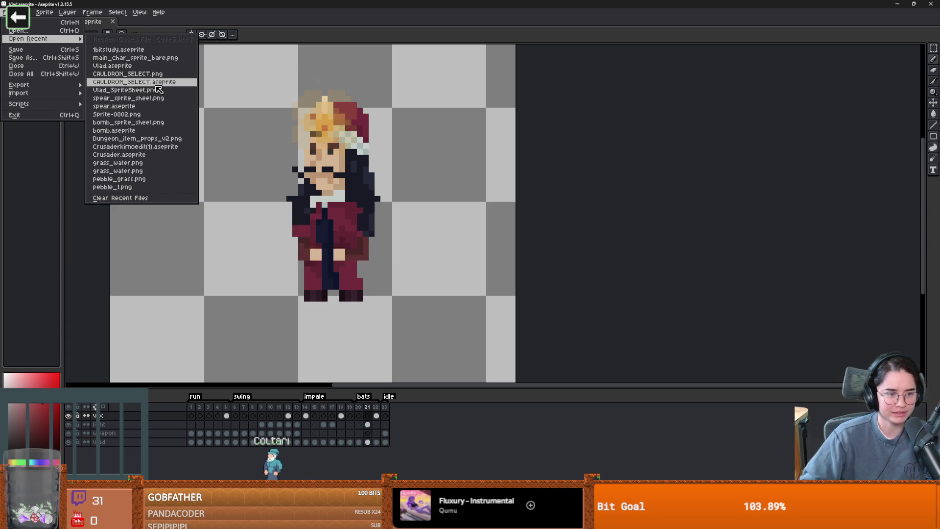
click(143, 252)
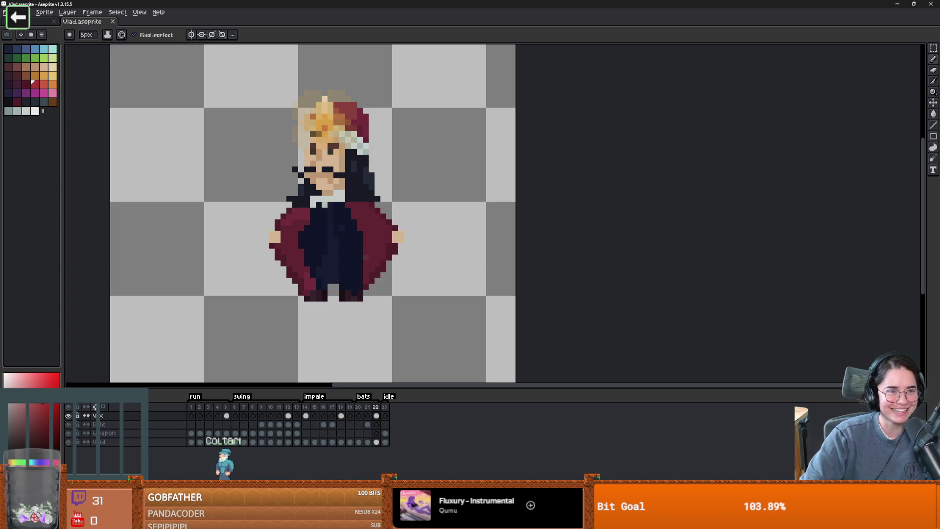
click(4, 12)
click(18, 30)
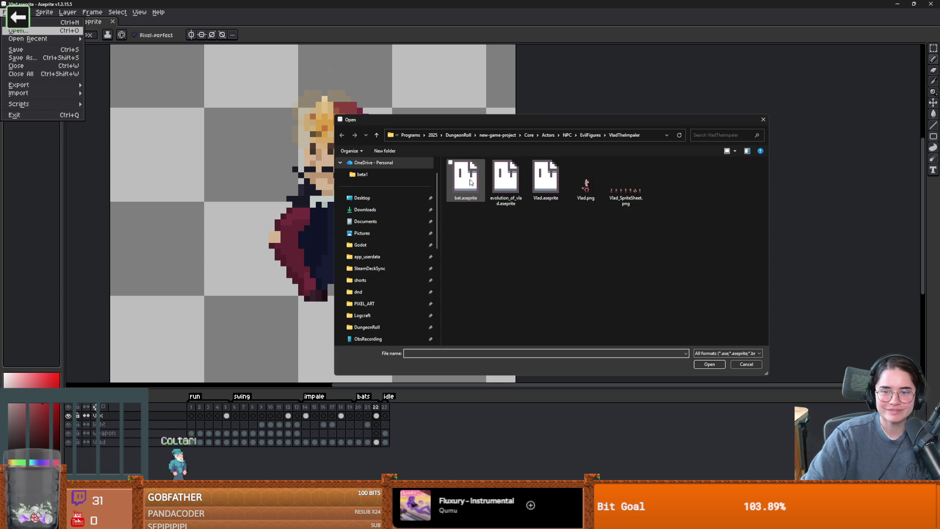
double_click(470, 182)
scroll(251, 277, up, 1)
key(Return)
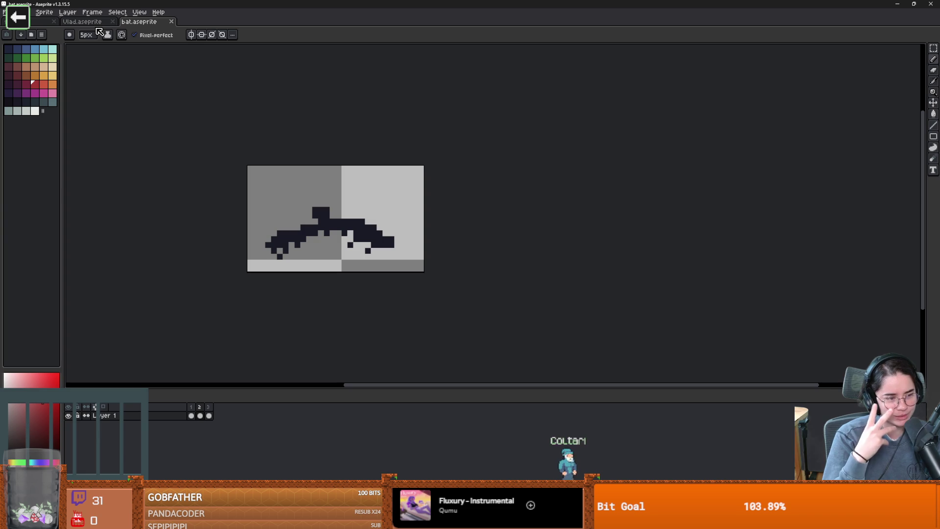
click(98, 22)
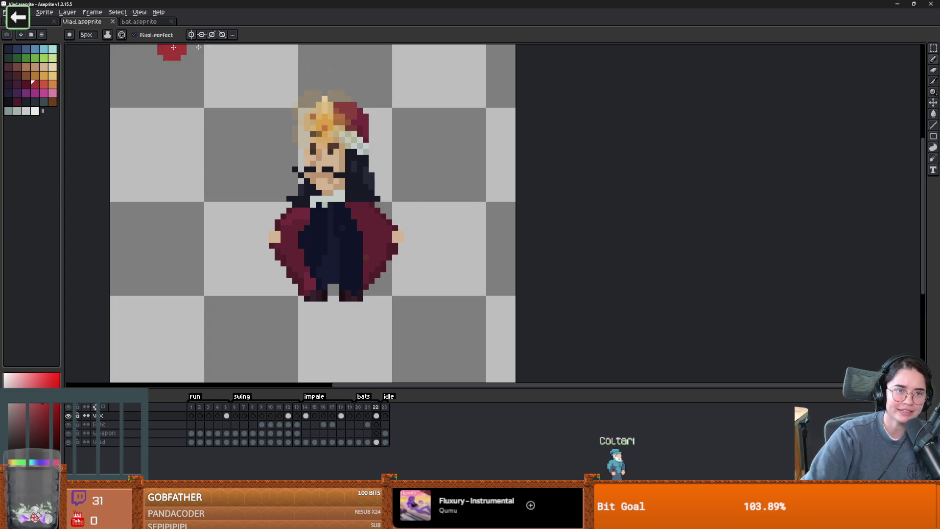
Step: Leave the Aseprite sprite and switch to the web browser showing the news article
scroll(396, 218, up, 1)
scroll(372, 220, down, 1)
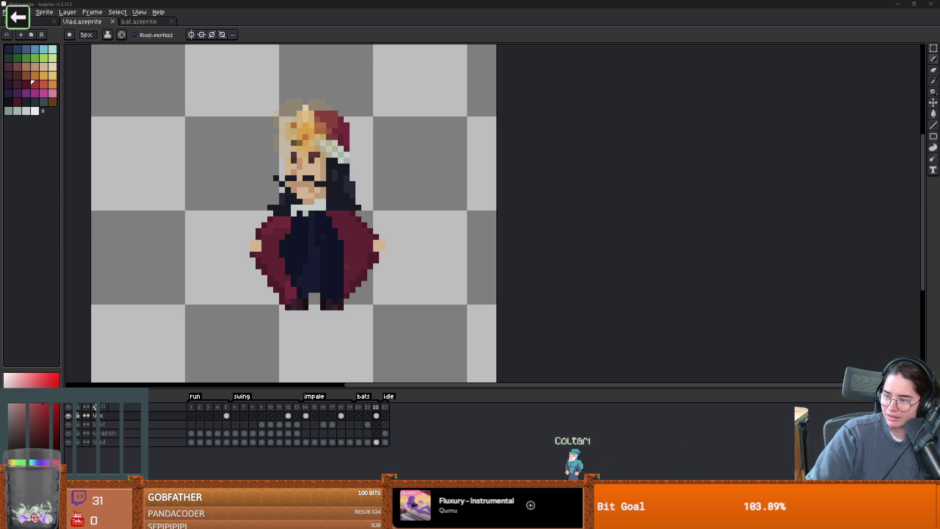
key(alt+Tab)
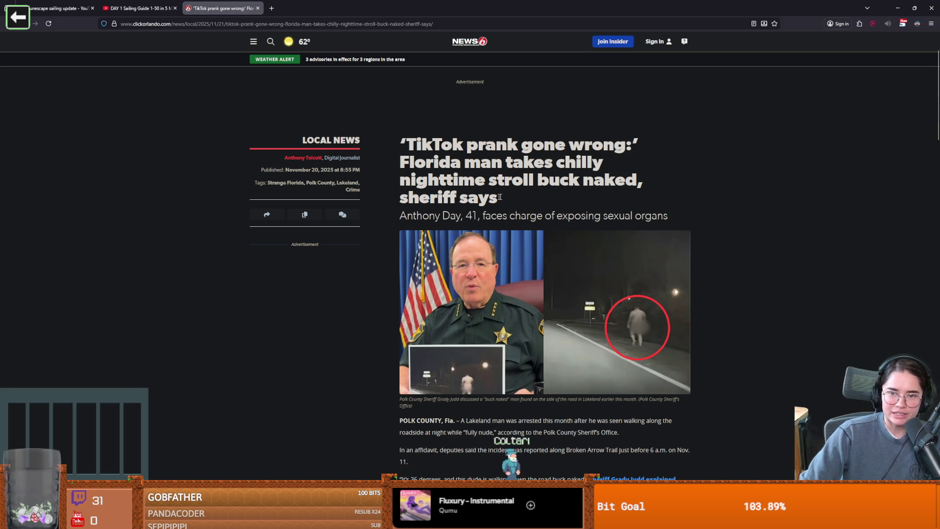
Step: Scroll into the ClickOrlando TikTok-prank article and select a couple of passages
scroll(544, 276, down, 2)
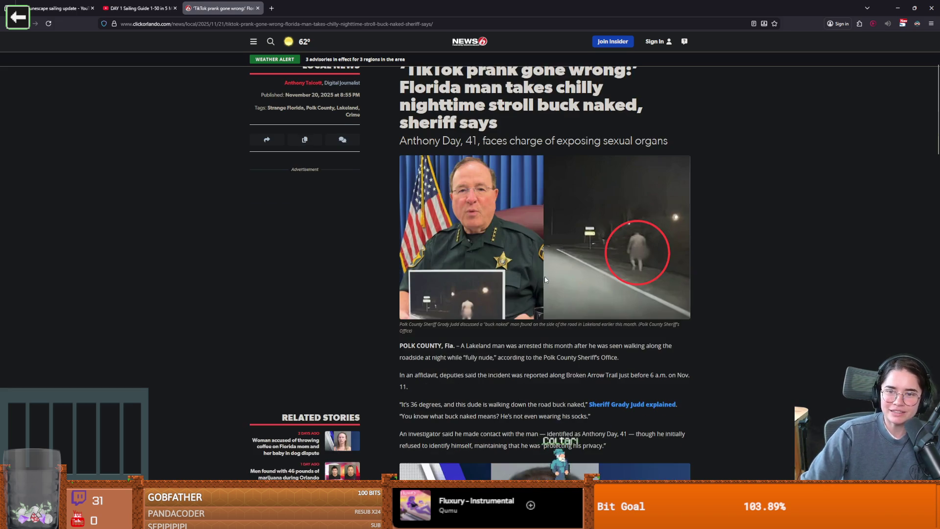
scroll(544, 276, up, 1)
drag(503, 178, 657, 179)
scroll(519, 324, down, 1)
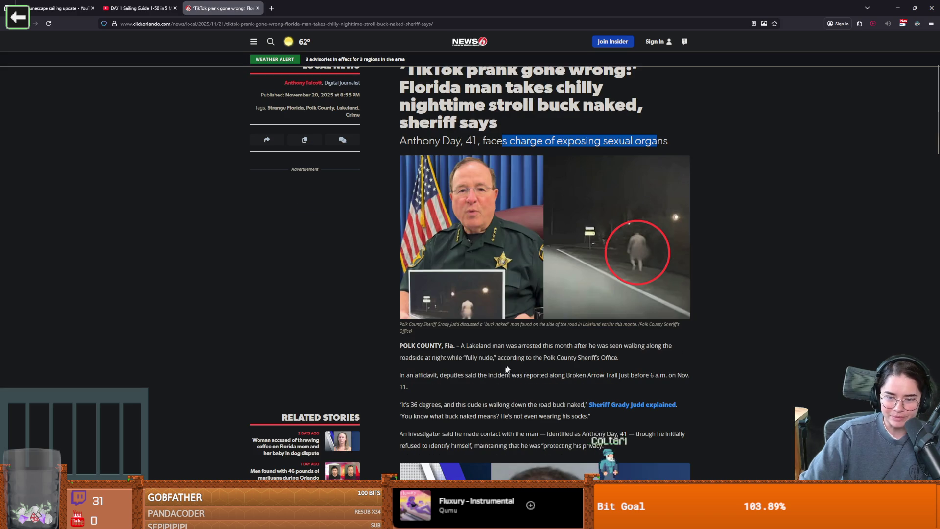
drag(454, 345, 499, 356)
click(521, 353)
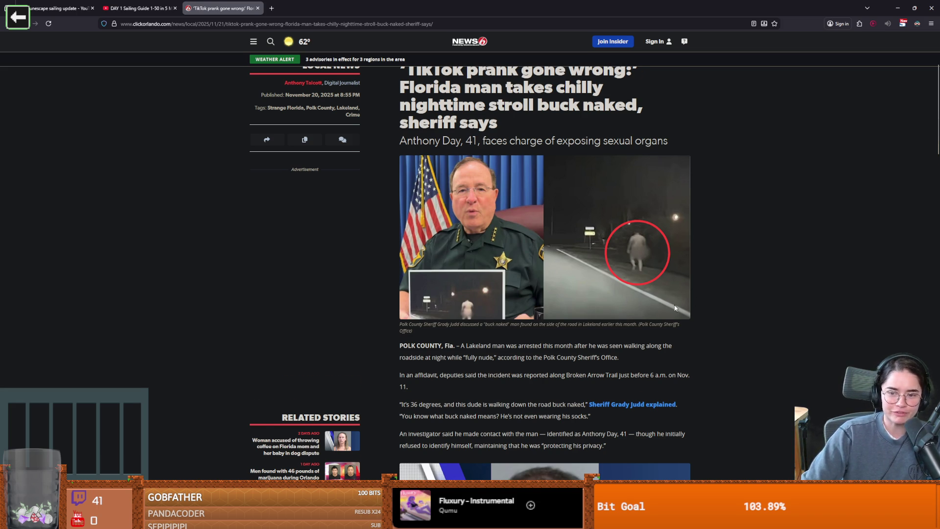
Step: Scroll to the affidavit paragraph and select parts of its text while reading
scroll(674, 307, down, 1)
scroll(603, 332, down, 1)
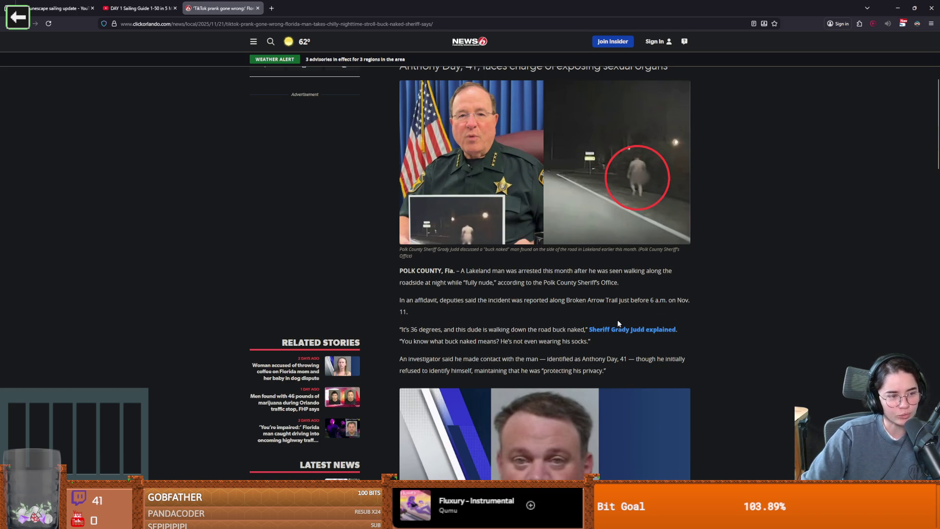
scroll(632, 348, up, 1)
scroll(512, 345, down, 1)
drag(431, 312, 410, 301)
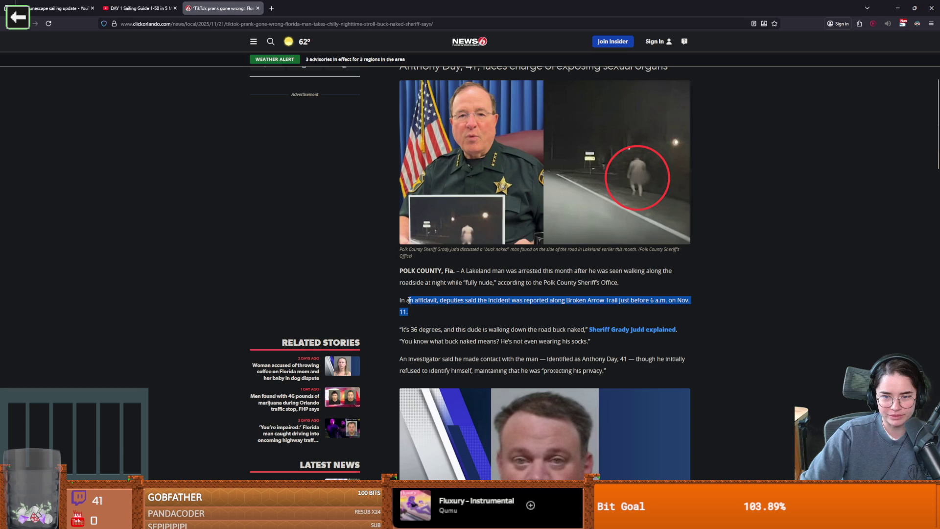
click(423, 318)
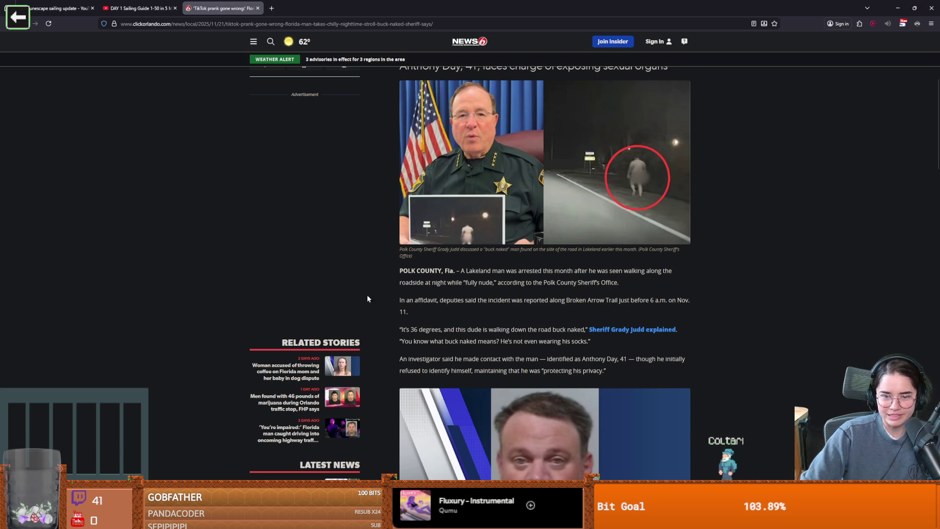
drag(424, 313, 422, 300)
click(442, 304)
drag(691, 300, 432, 305)
click(435, 313)
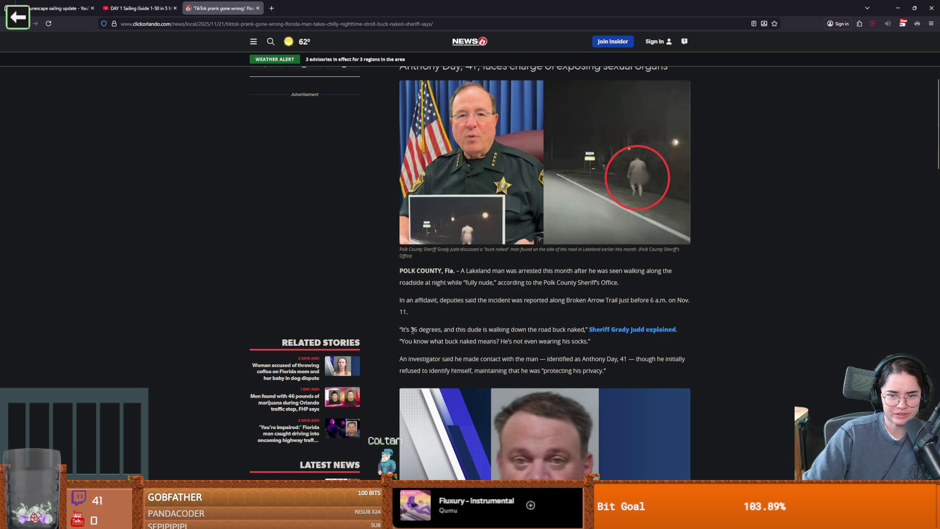
Step: Highlight the no-socks line and the investigator's refusal-to-identify passage
scroll(448, 348, down, 1)
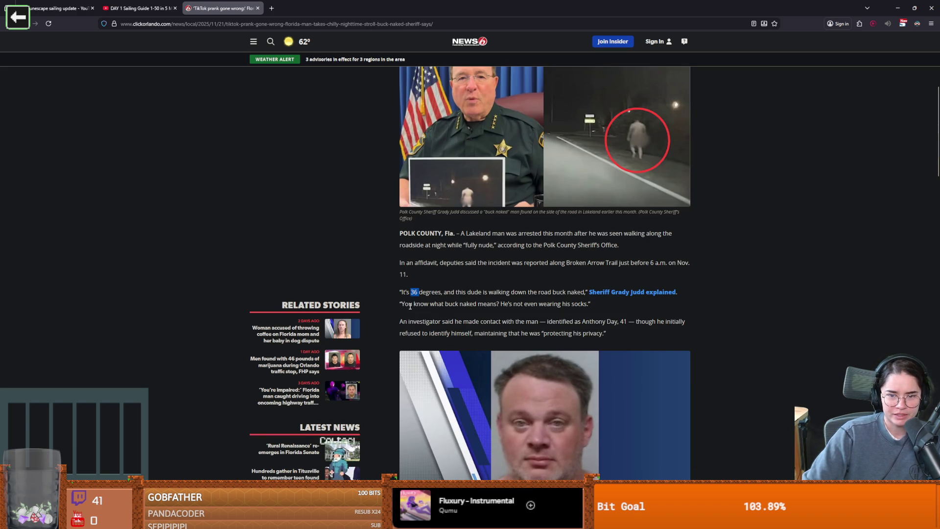
drag(510, 307, 571, 306)
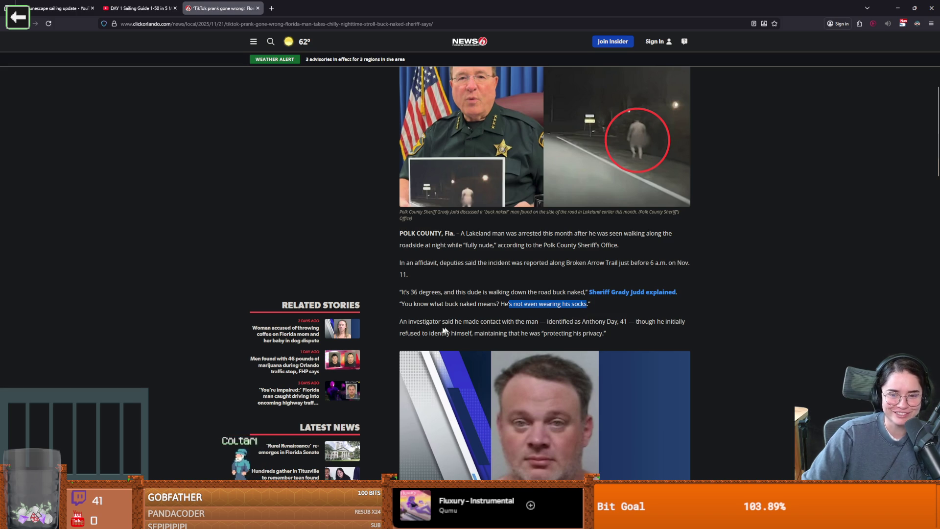
drag(410, 321, 482, 321)
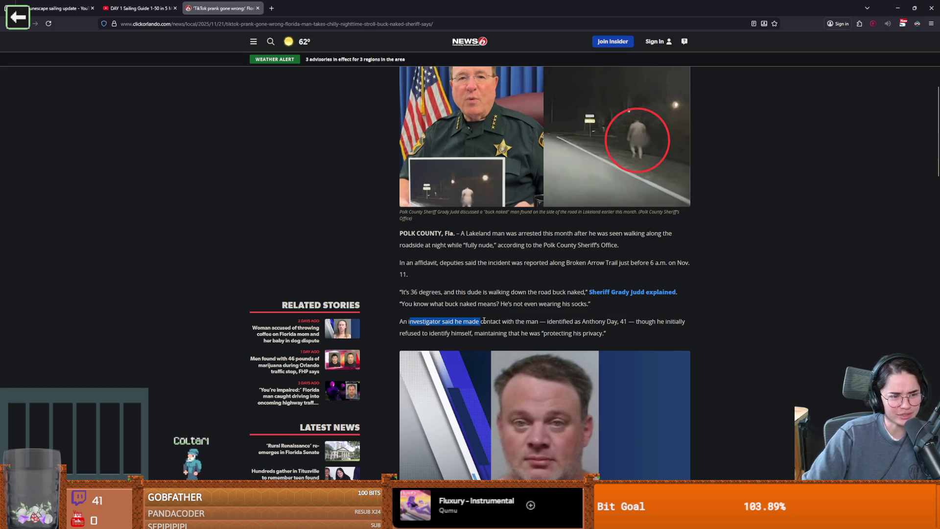
click(469, 320)
mouse_move(431, 322)
mouse_down()
mouse_move(468, 334)
mouse_move(535, 333)
mouse_up()
click(424, 336)
drag(416, 334, 555, 334)
click(583, 336)
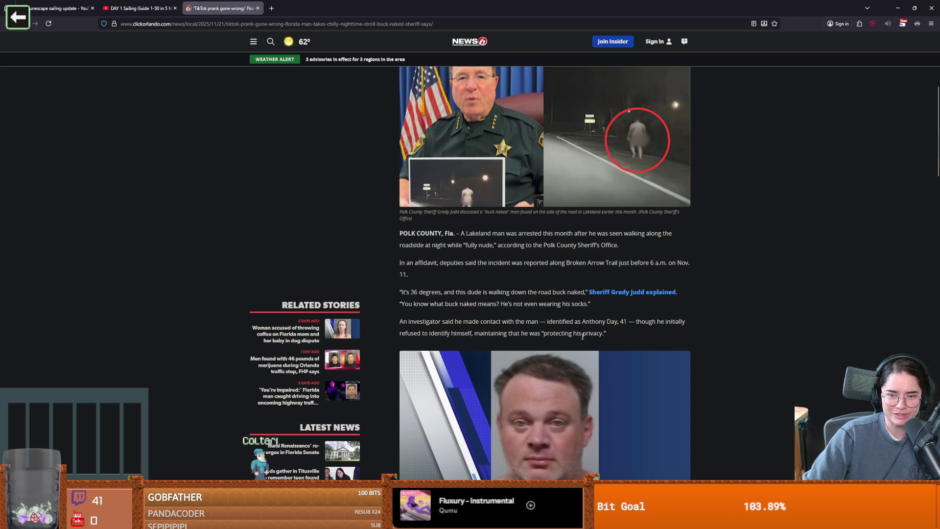
Step: Scroll further and highlight the TikTok prank affidavit quote
scroll(501, 380, down, 4)
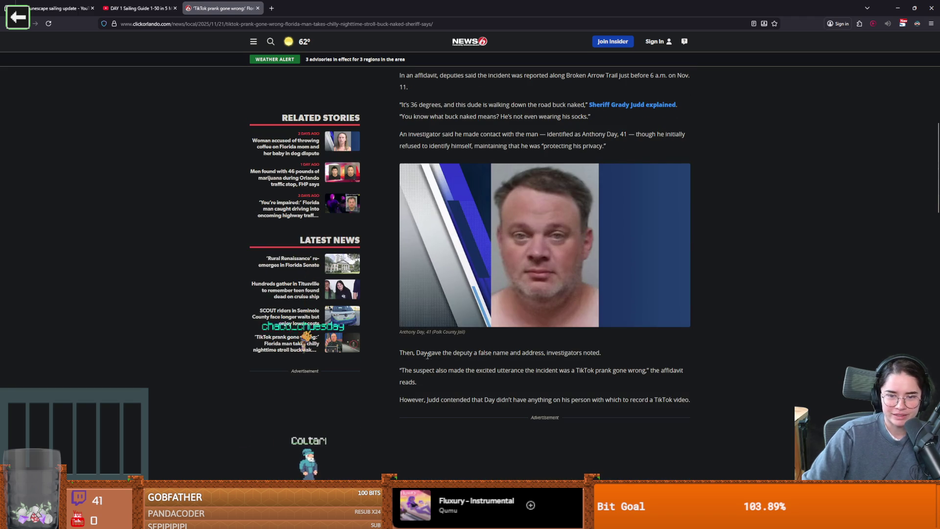
drag(424, 353, 483, 355)
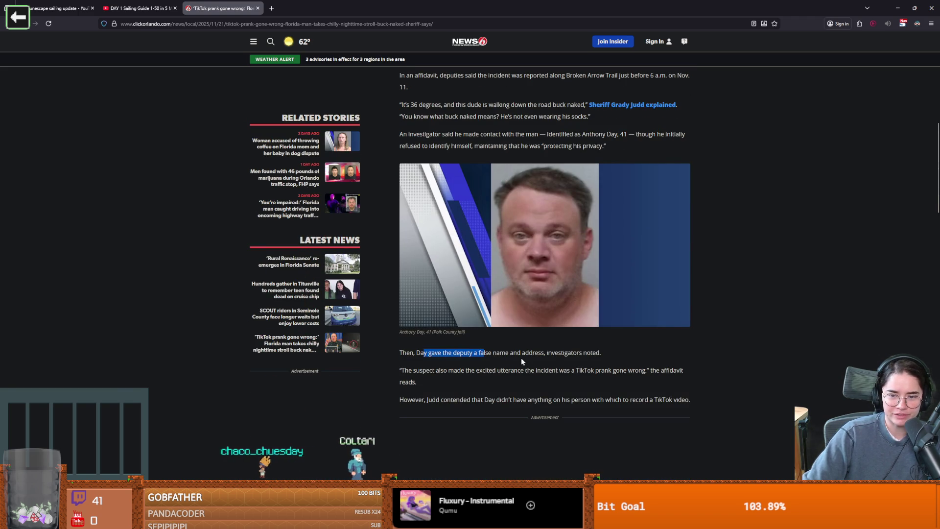
scroll(458, 378, down, 1)
drag(427, 339, 502, 338)
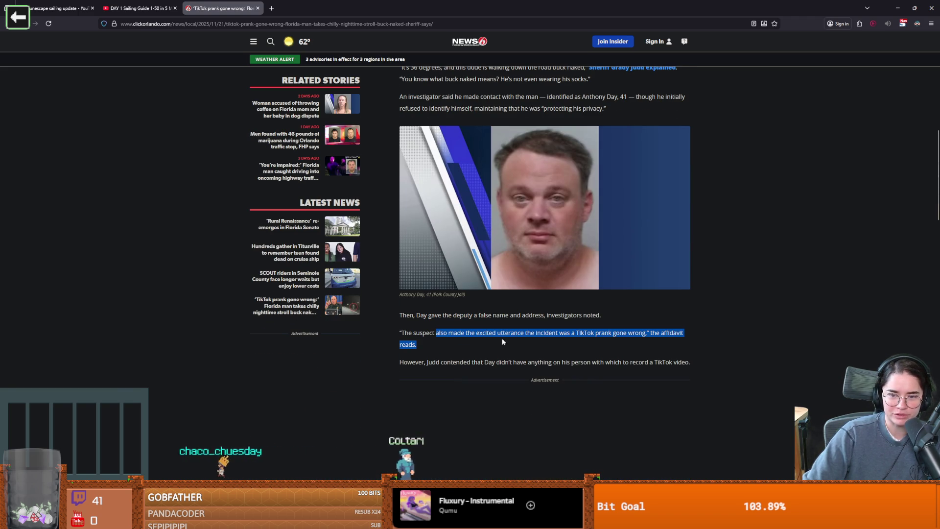
click(508, 344)
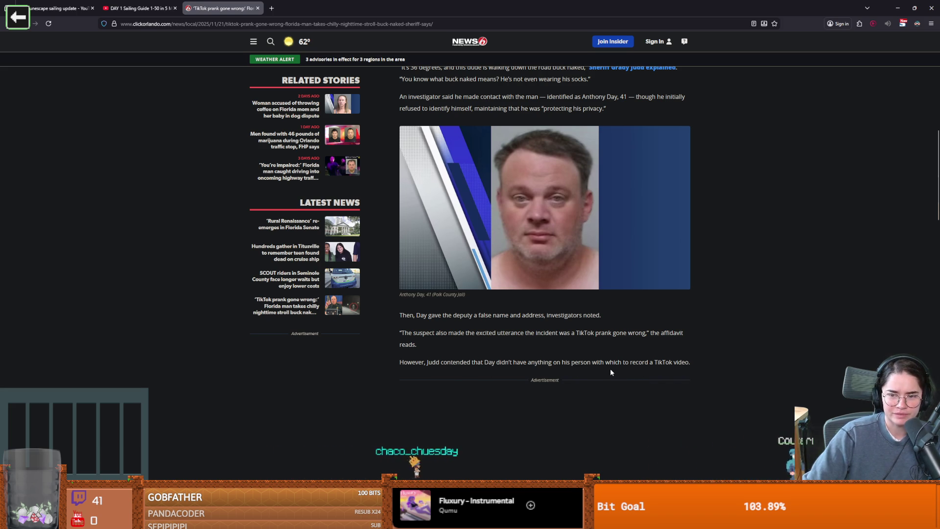
scroll(617, 372, down, 3)
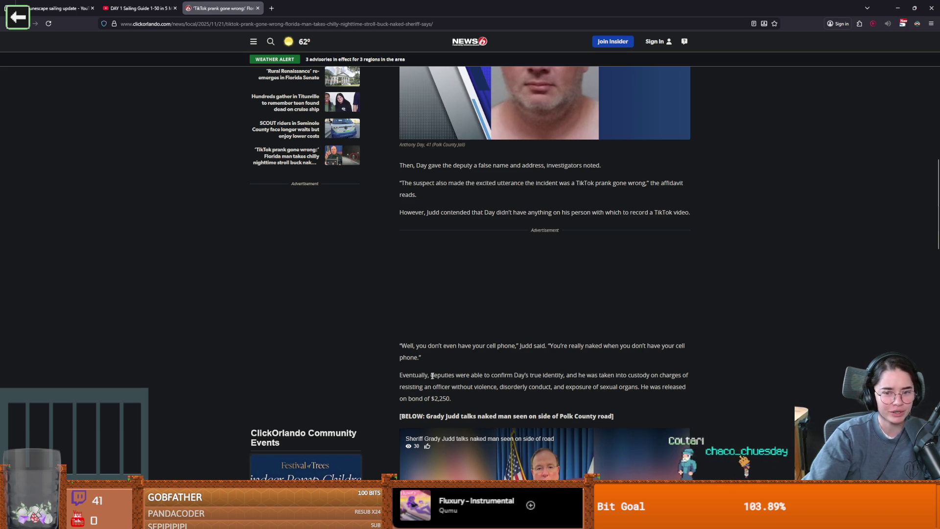
drag(416, 345, 519, 346)
click(416, 346)
click(541, 347)
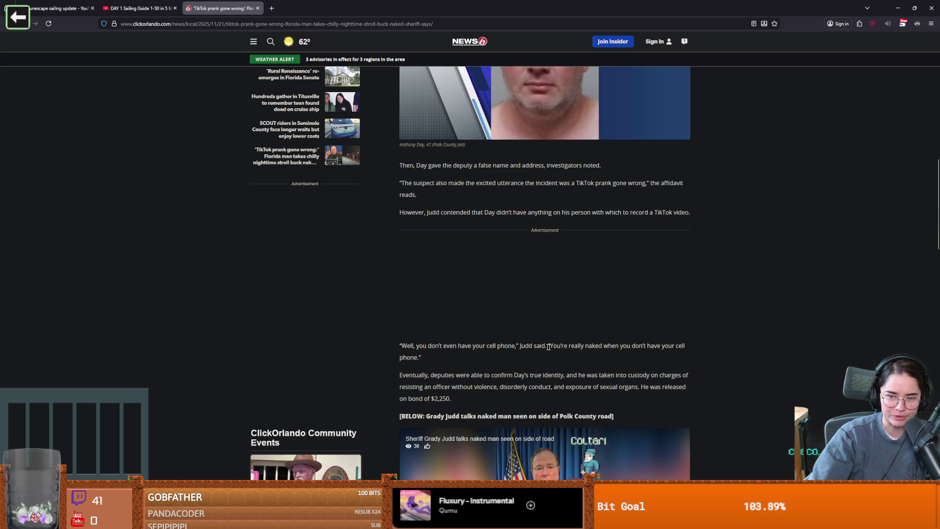
drag(622, 362, 636, 348)
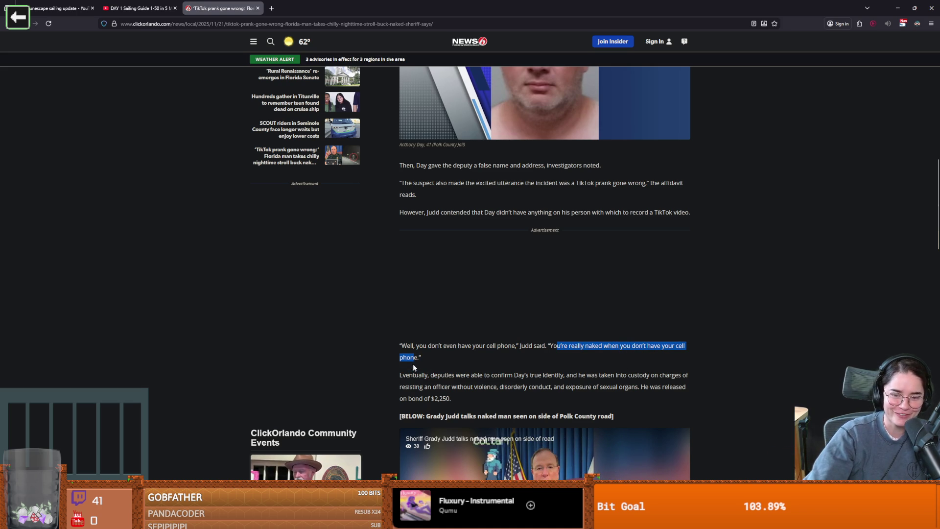
scroll(417, 360, down, 1)
mouse_move(455, 363)
mouse_down()
mouse_move(483, 349)
mouse_move(406, 338)
mouse_up()
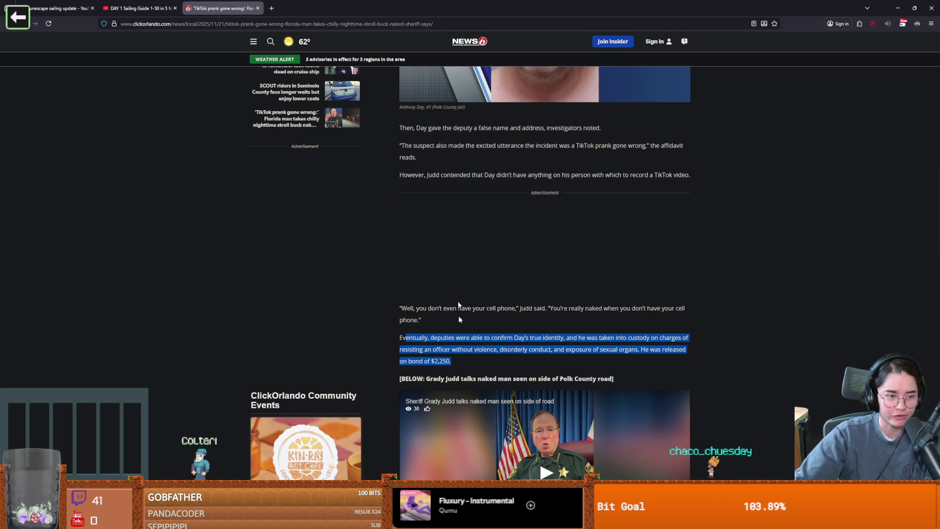
scroll(459, 330, down, 1)
triple_click(435, 322)
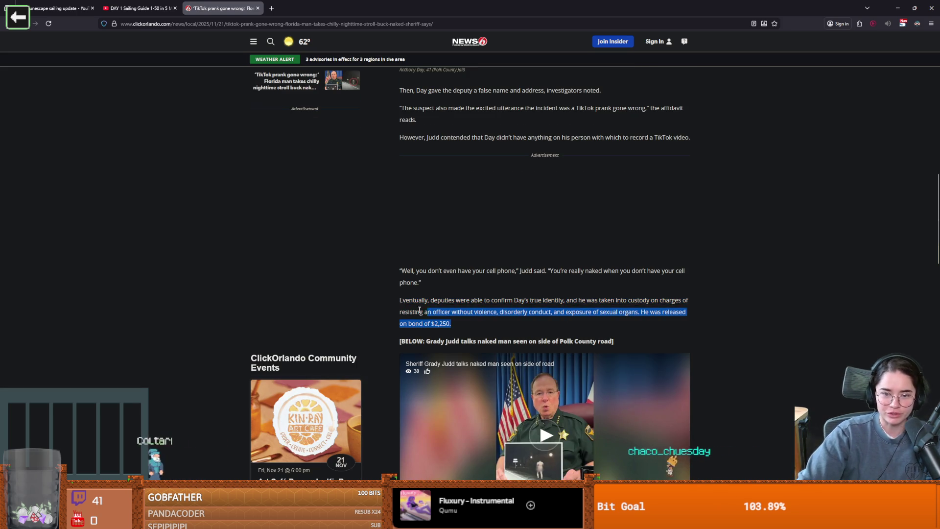
click(434, 323)
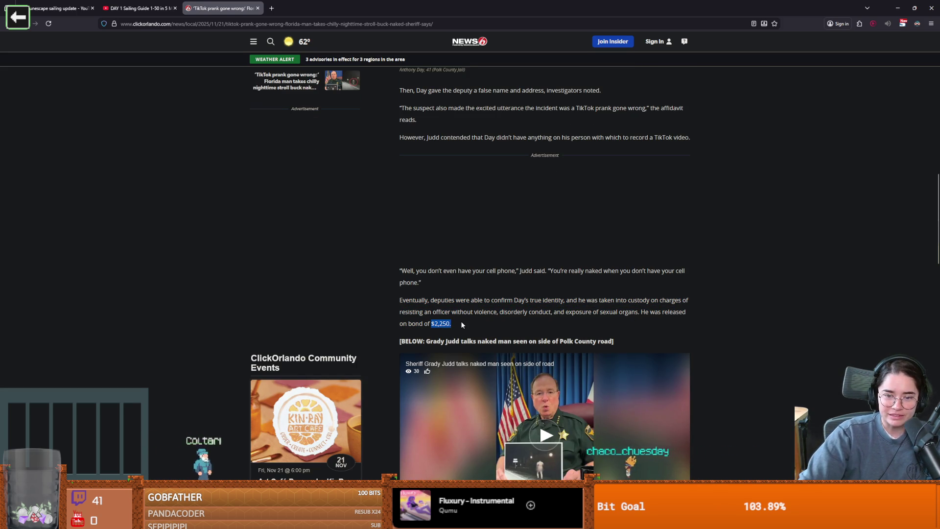
double_click(442, 323)
click(442, 324)
double_click(442, 323)
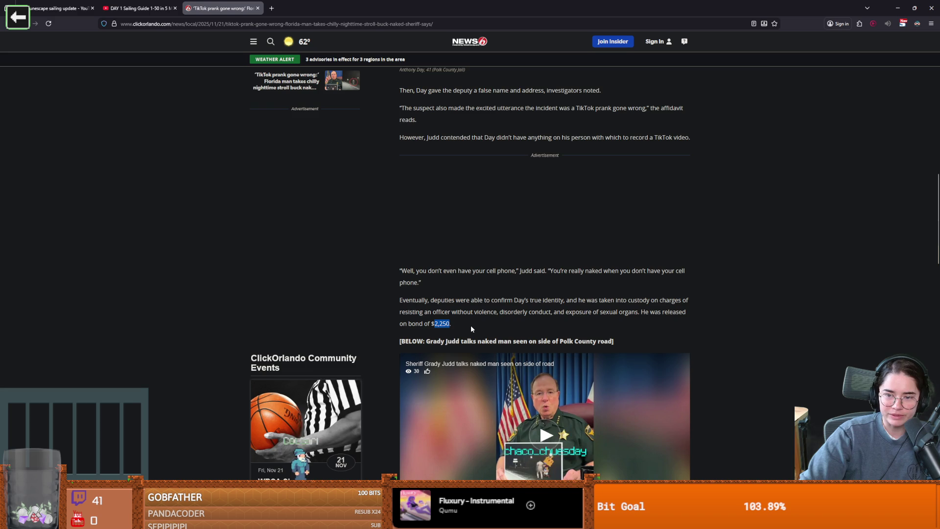
scroll(428, 349, down, 3)
scroll(410, 336, up, 4)
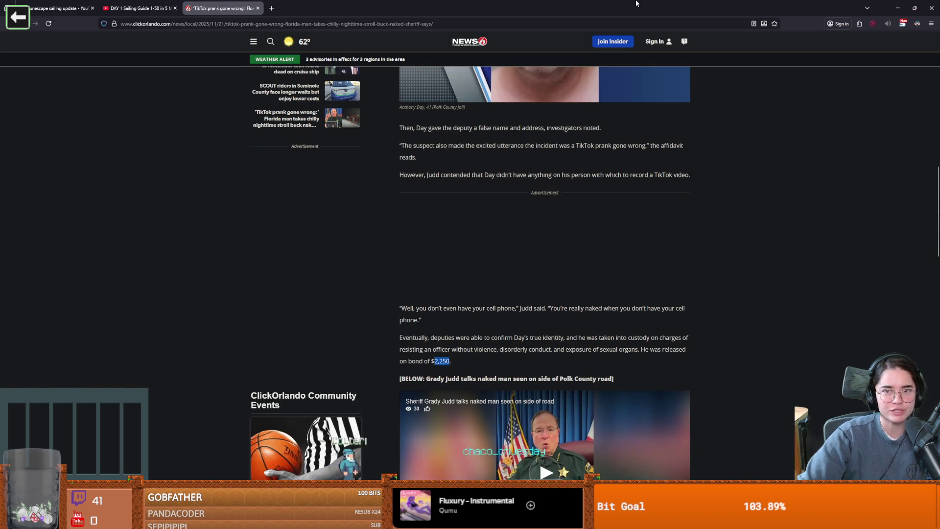
key(alt+Tab)
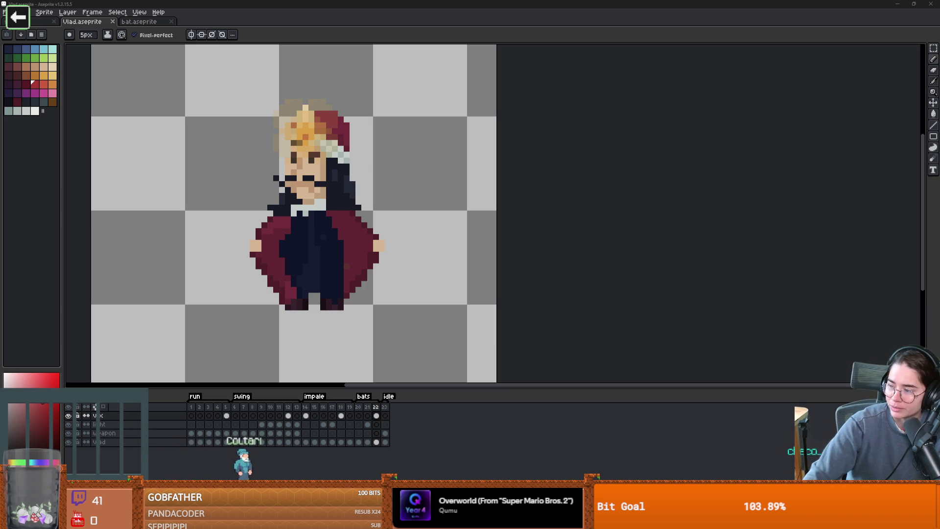
Step: Bring the Vlad sprite forward, then launch the Cannon chat game full screen
click(74, 18)
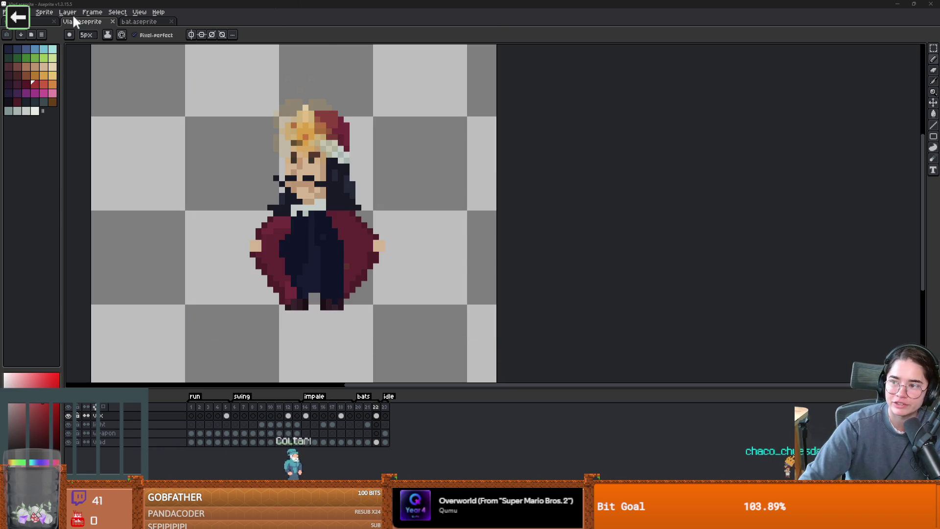
click(28, 20)
click(436, 234)
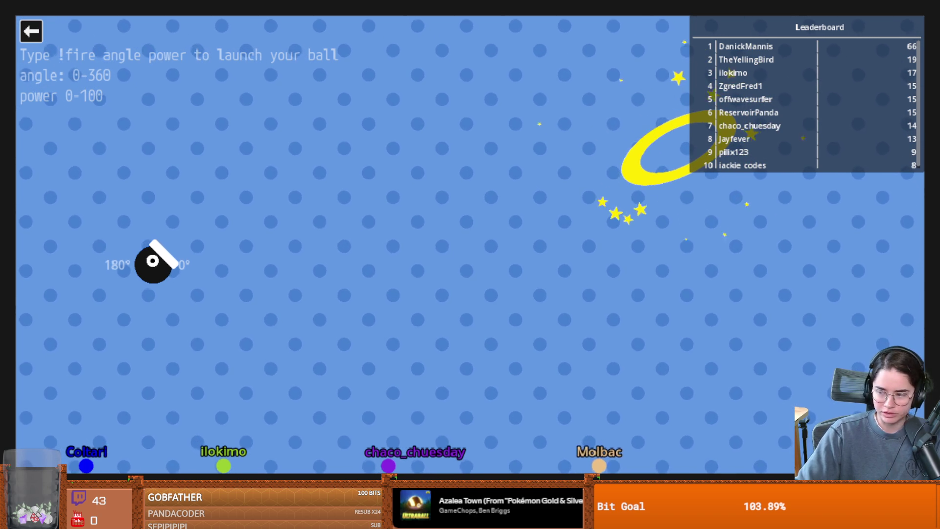
Step: Exit the Cannon game to its menu and close the chat game window
click(30, 31)
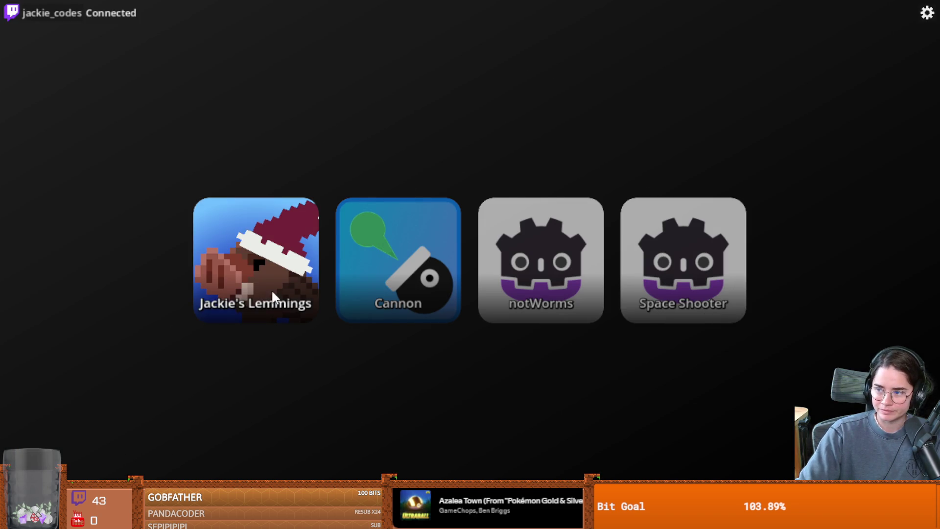
click(271, 289)
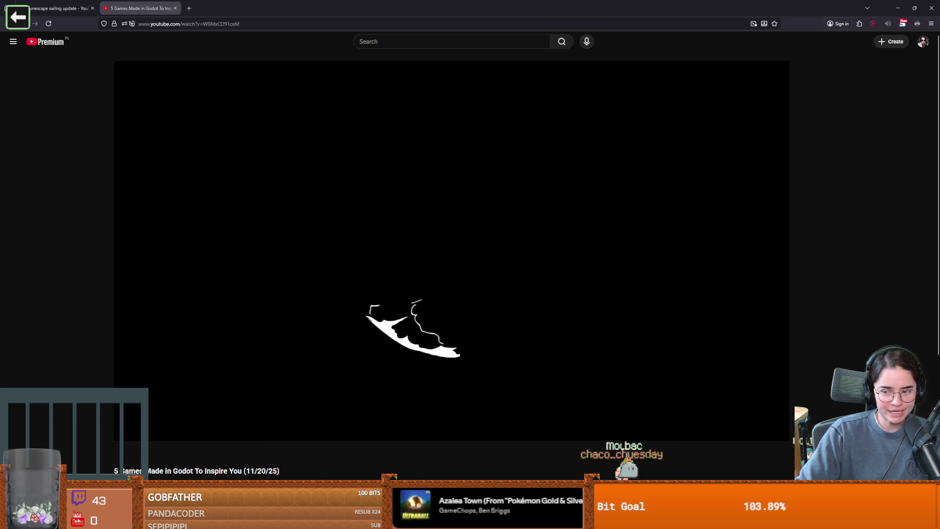
Step: Play the Godot games video full screen, pausing on the town-building game and city scene
click(774, 450)
click(450, 267)
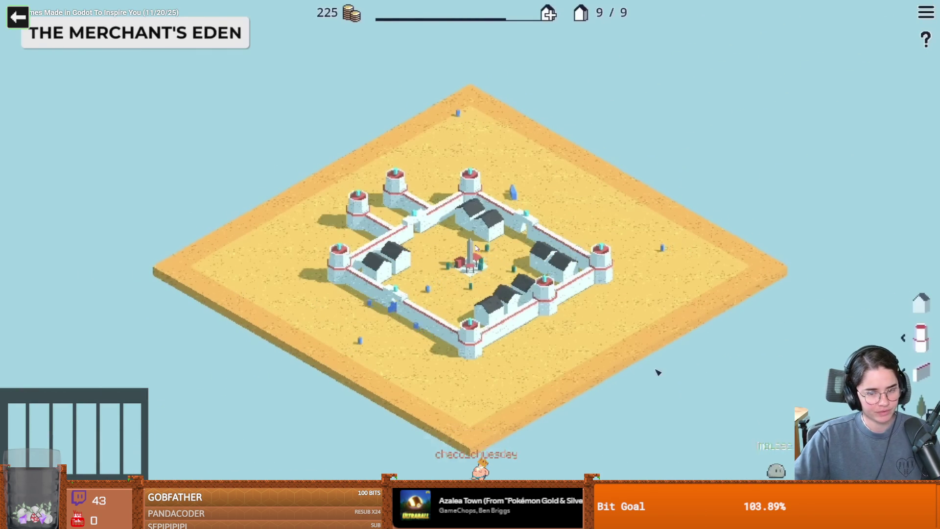
click(482, 247)
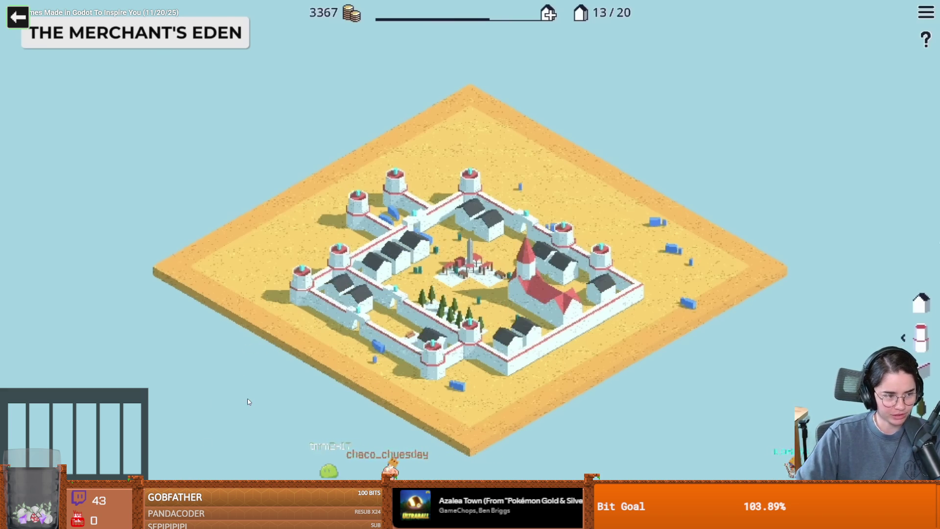
click(268, 363)
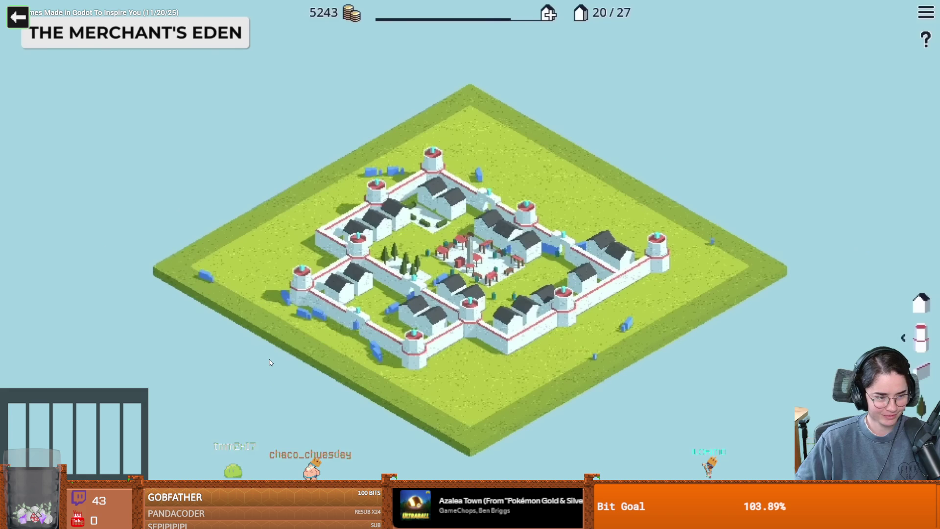
click(270, 361)
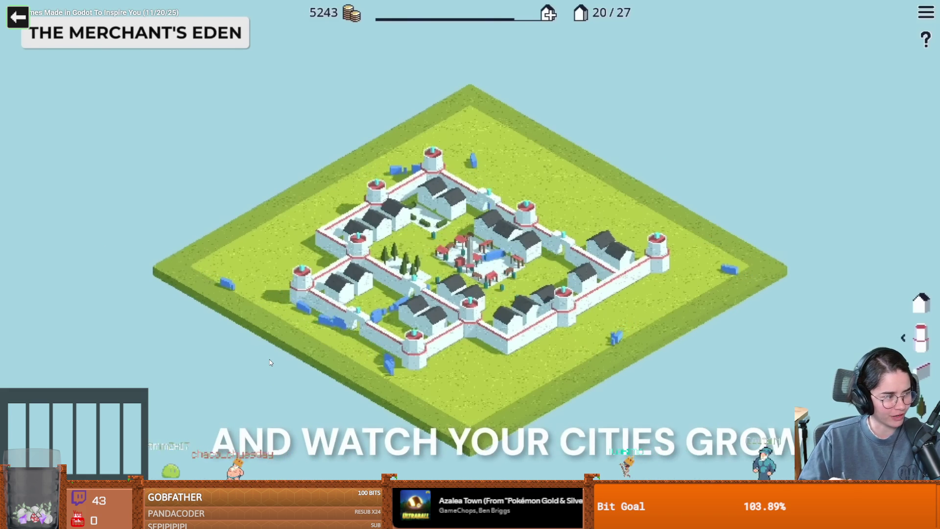
click(269, 361)
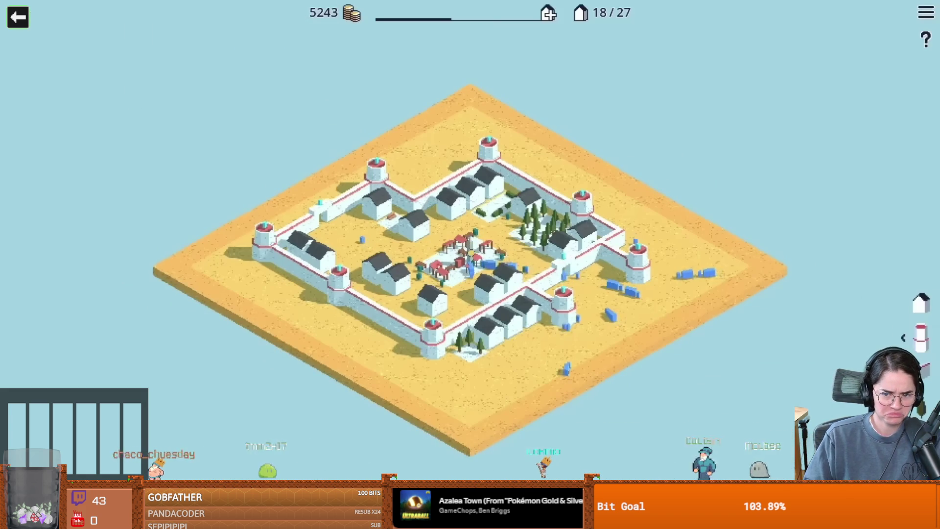
Step: Keep pausing and resuming the video through the rest of the town-building clip
click(270, 362)
click(270, 362)
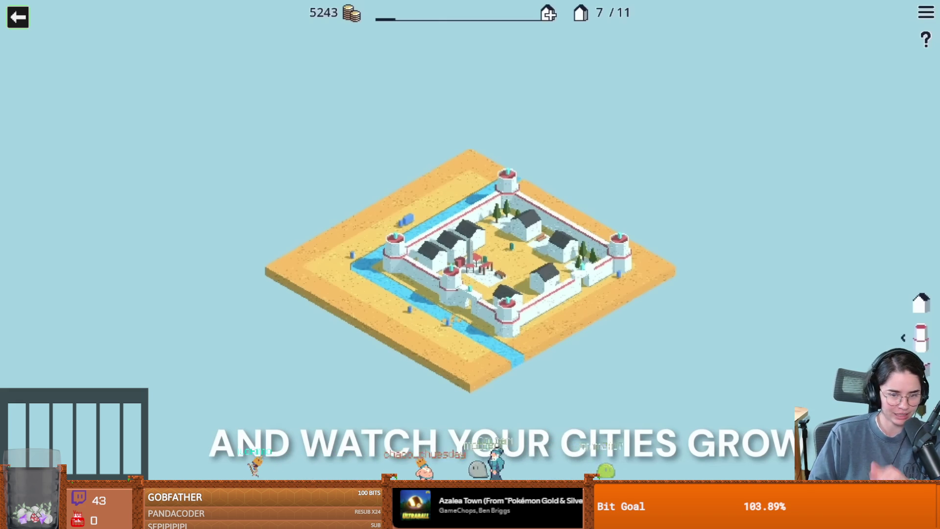
key(space)
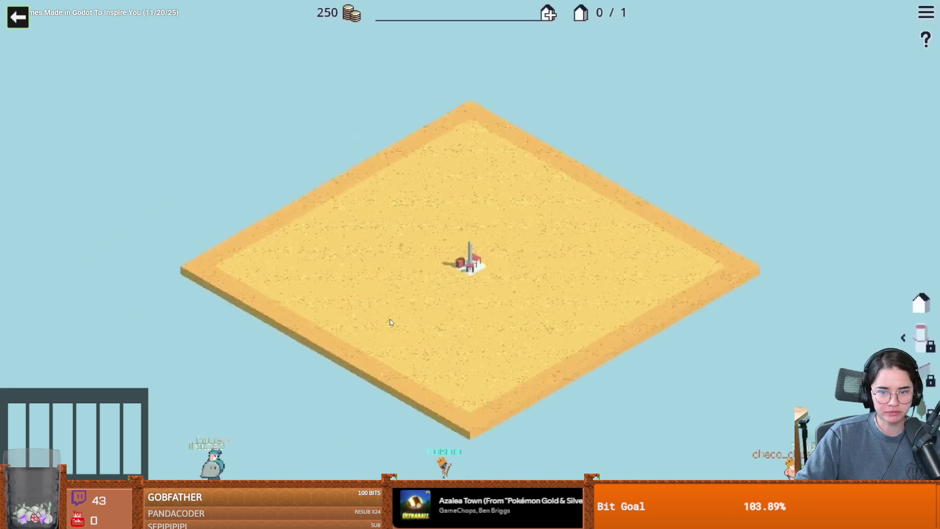
click(391, 322)
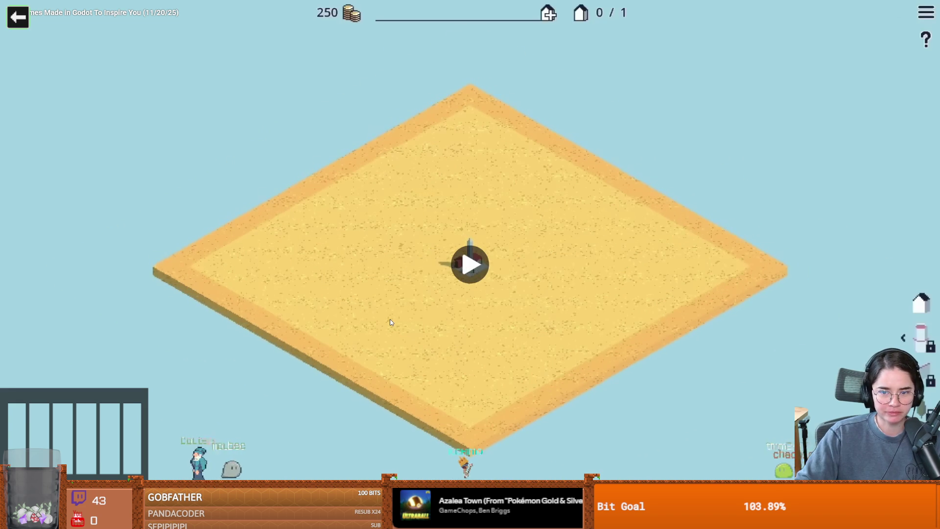
click(401, 322)
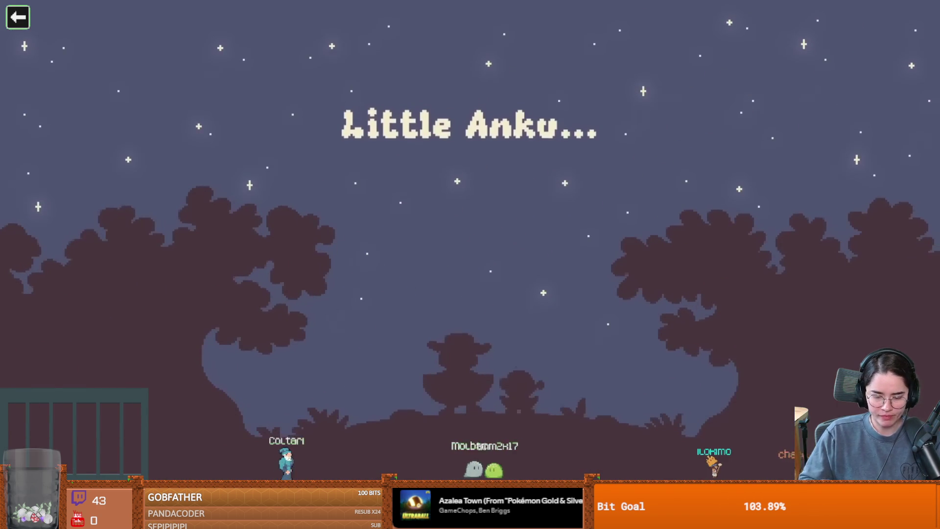
Step: Watch the Little Anku and Colorbound clips, pausing on the palm-tree character, then pause on FriendOS
click(486, 322)
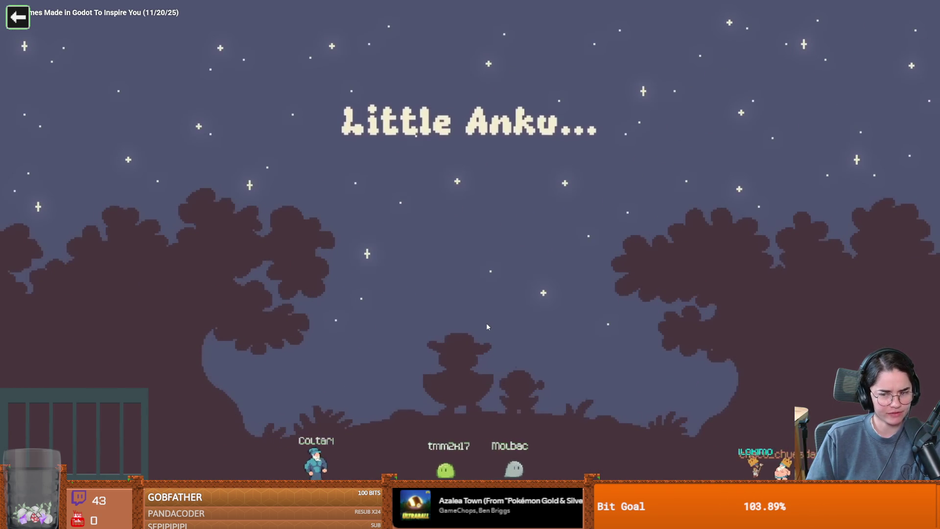
click(486, 322)
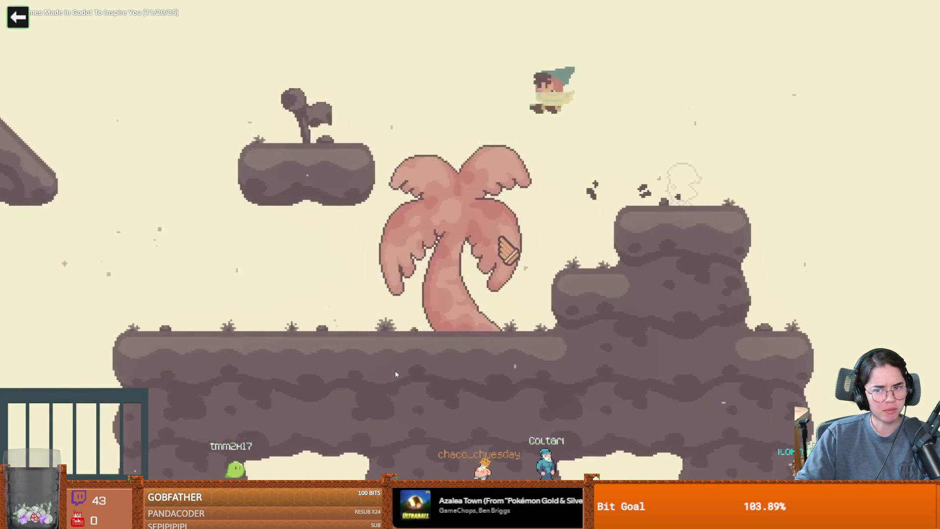
click(396, 374)
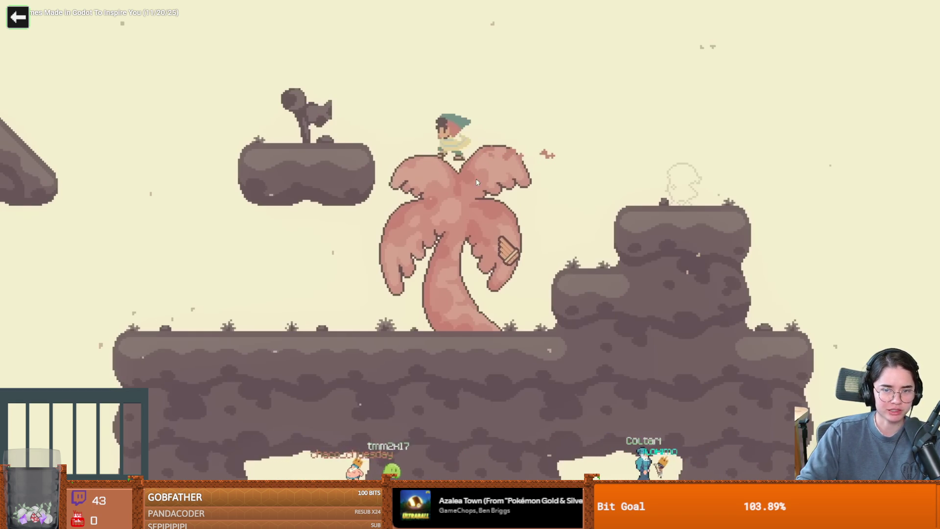
click(504, 254)
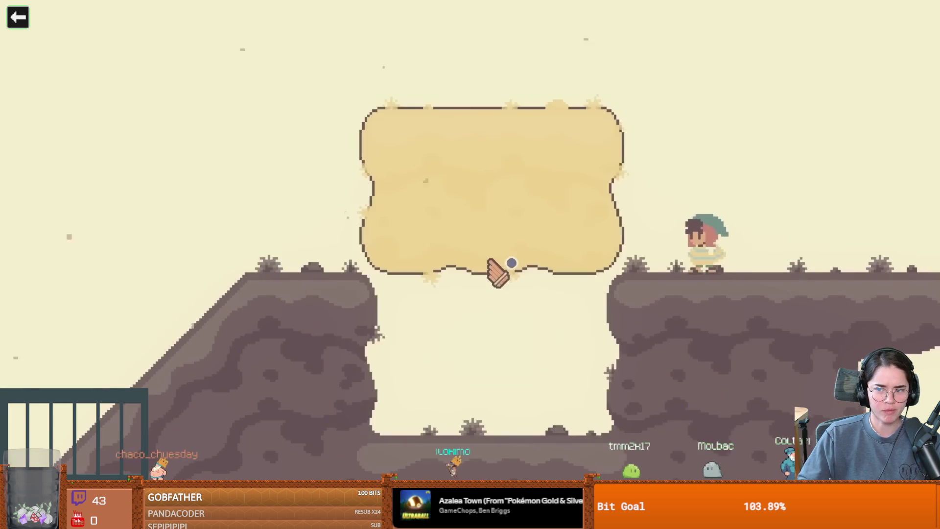
click(493, 269)
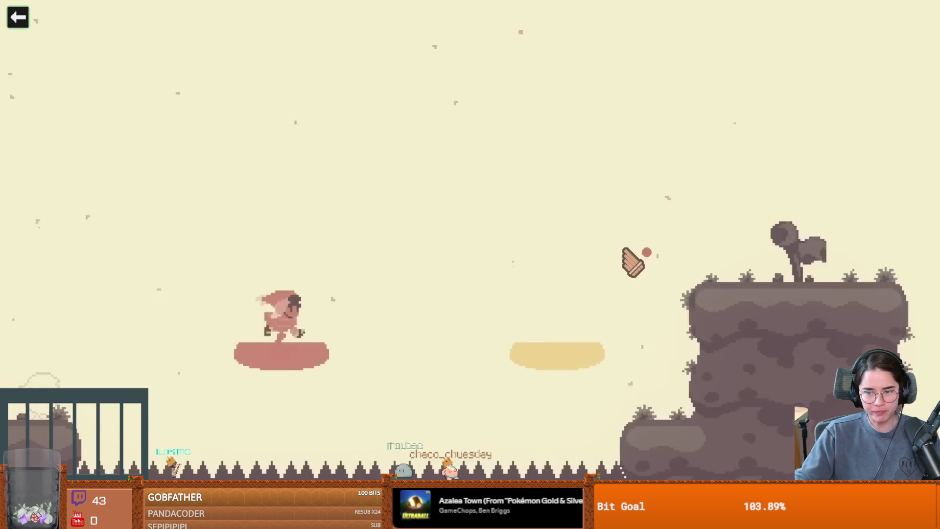
click(553, 283)
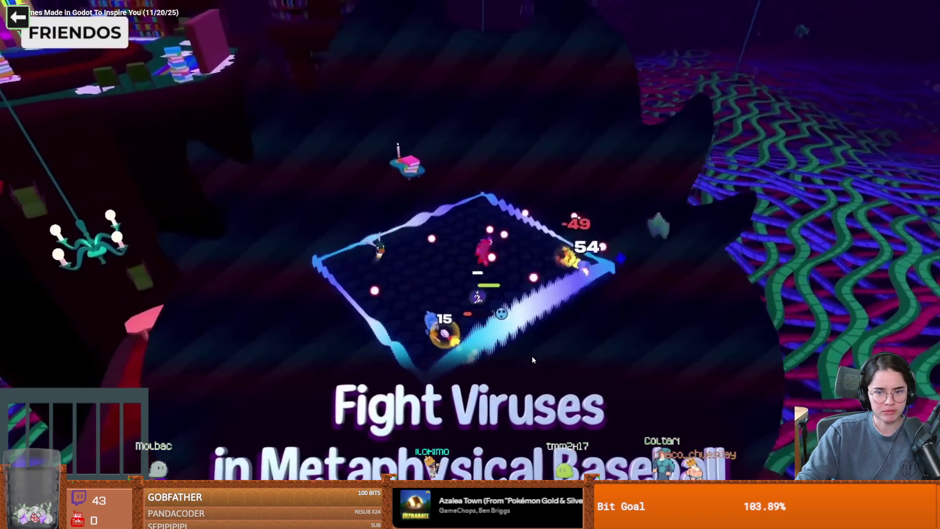
key(space)
Step: Scrub the progress bar back to the Colorbound clip, then forward to the FriendOS chapter
drag(304, 489, 304, 490)
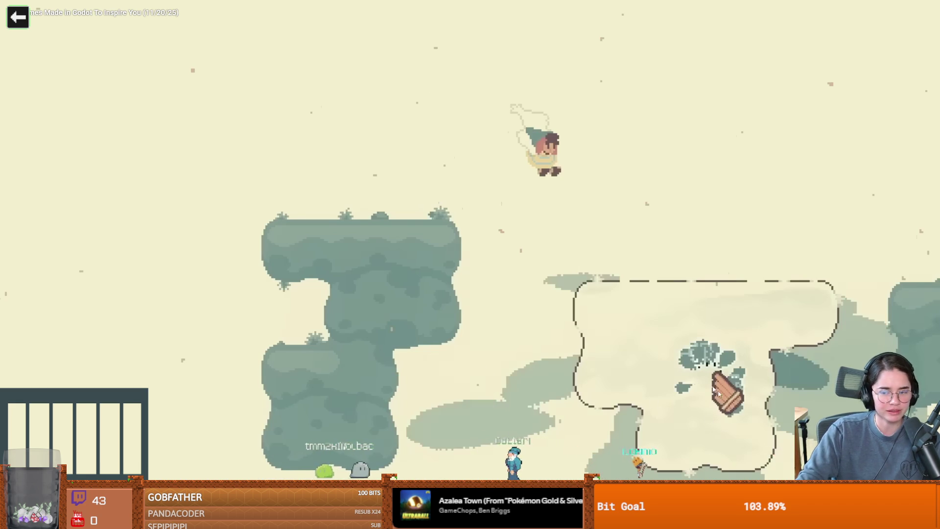
drag(360, 477, 362, 477)
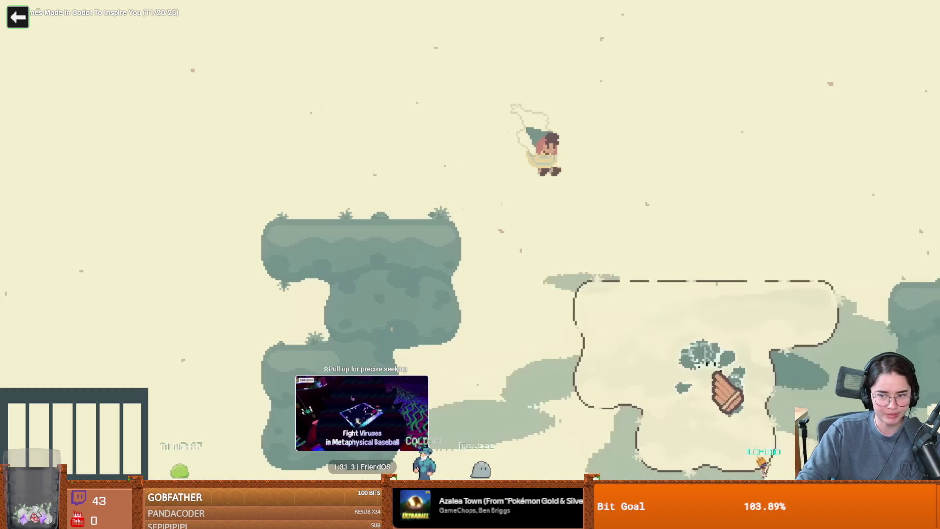
drag(362, 477, 362, 477)
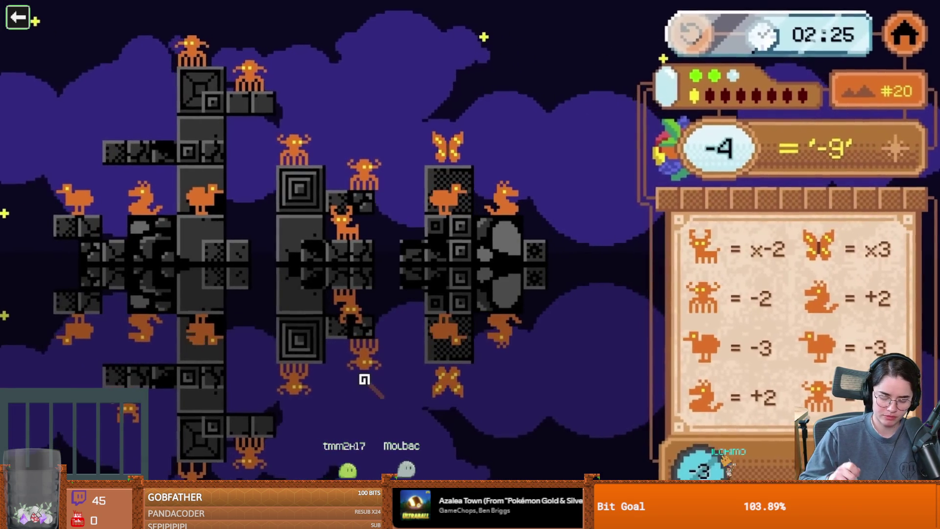
mouse_move(132, 412)
mouse_down()
mouse_move(122, 115)
mouse_move(129, 133)
mouse_up()
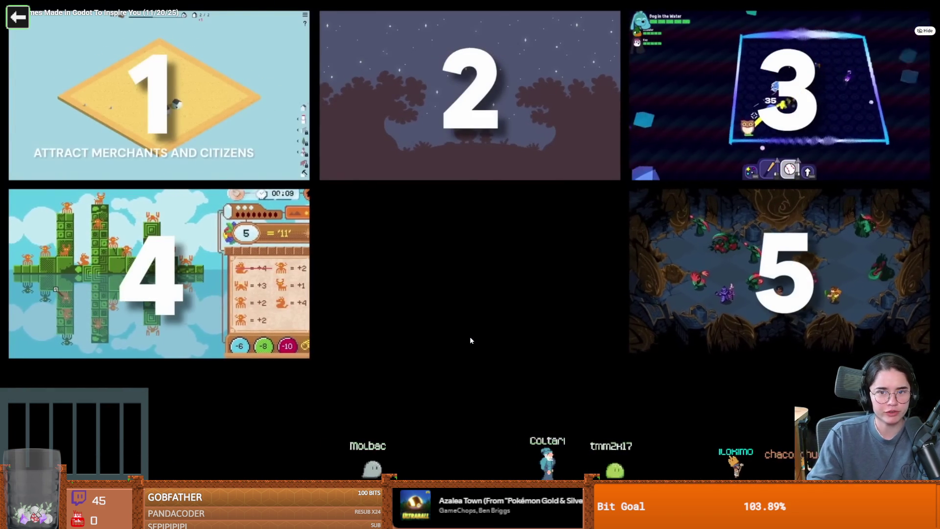
Step: Pause the video on the numbered montage of the five games
click(471, 348)
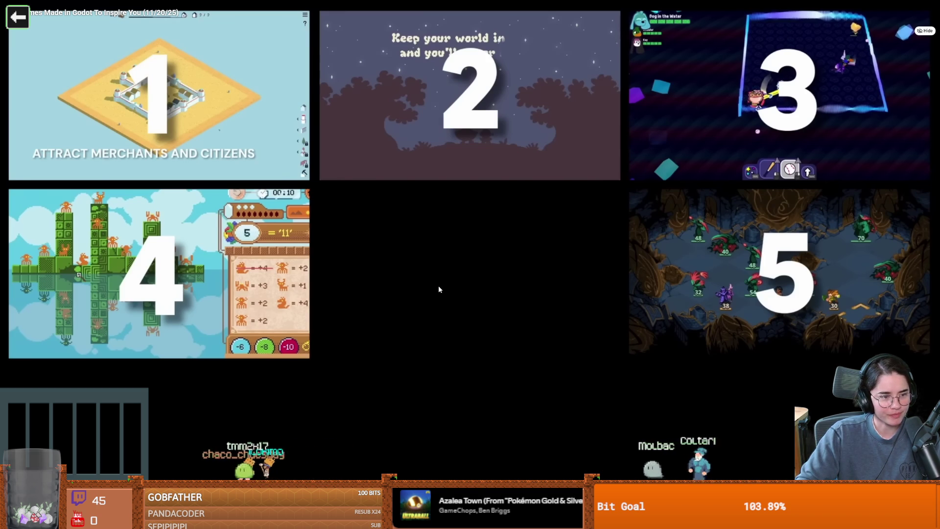
Step: Leave full-screen view on the paused games montage
key(Escape)
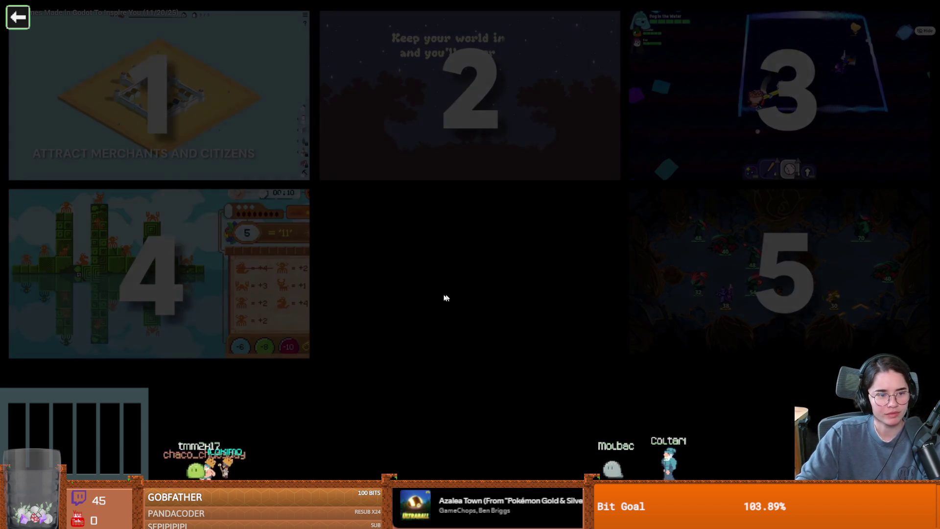
Step: Glance at Vlad.aseprite in Aseprite, then return and pause the Shadowglass video at 0:01
key(alt+Tab)
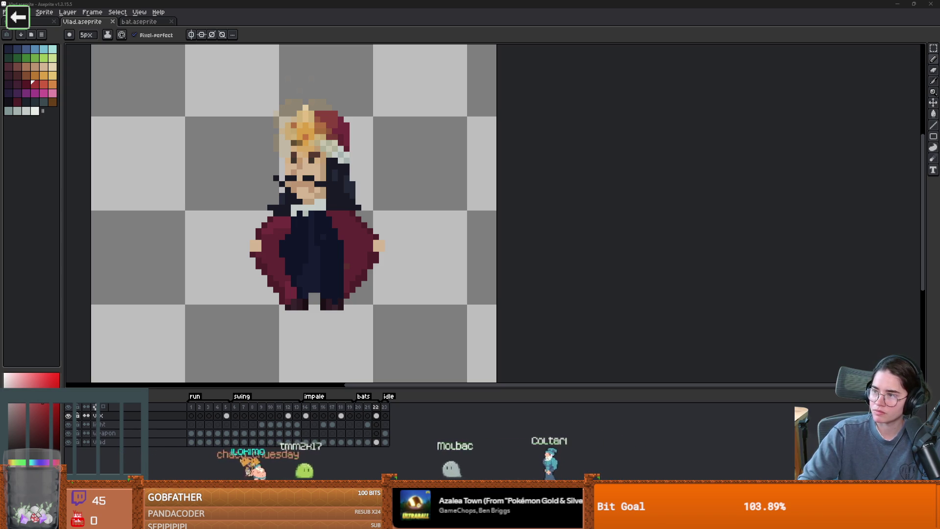
key(alt+Tab)
click(498, 197)
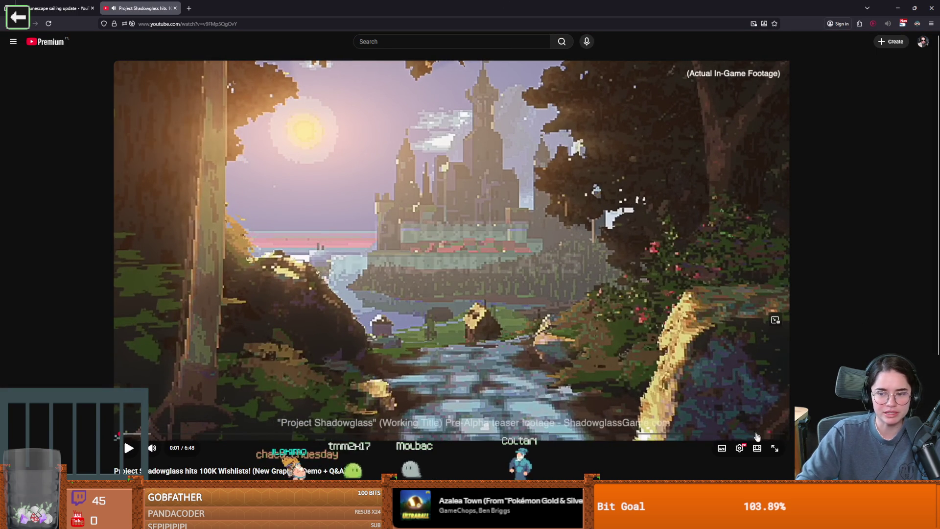
Step: Briefly play the Shadowglass video full screen, then exit and read its expanded description
click(776, 450)
click(412, 337)
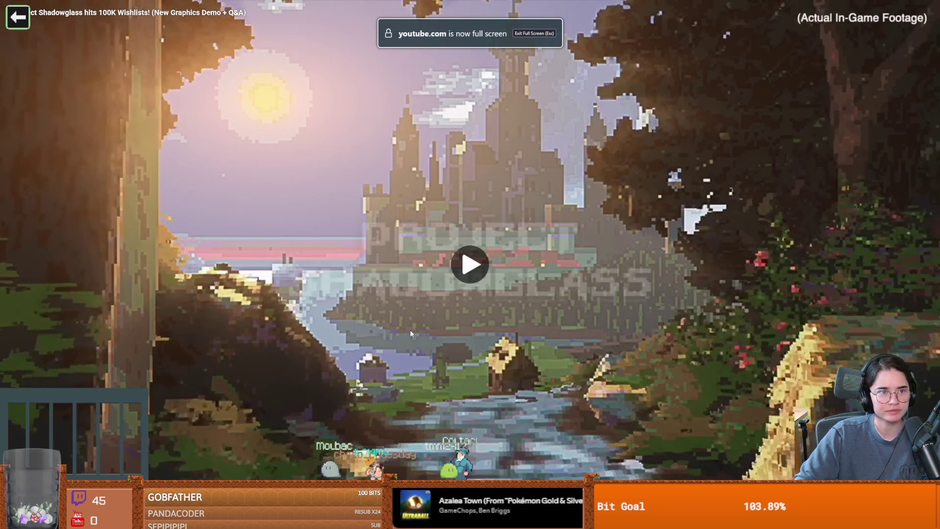
click(371, 304)
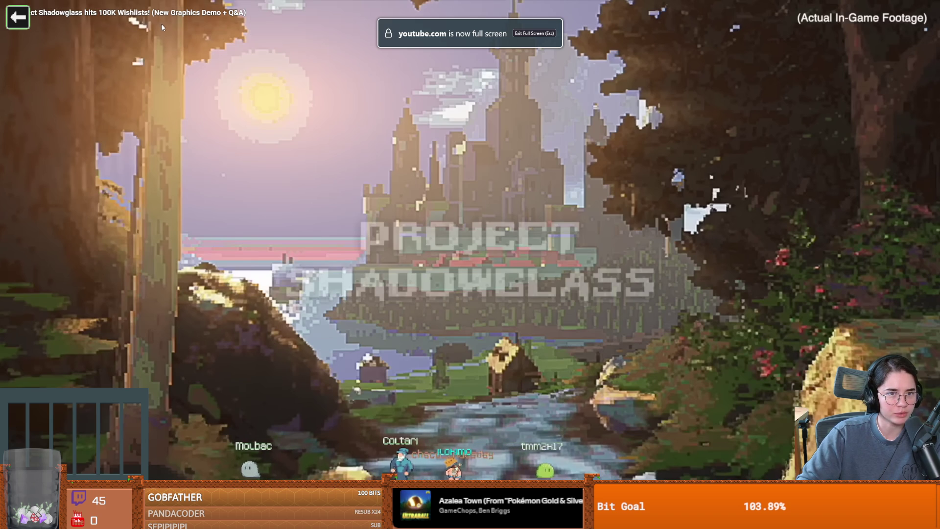
key(Escape)
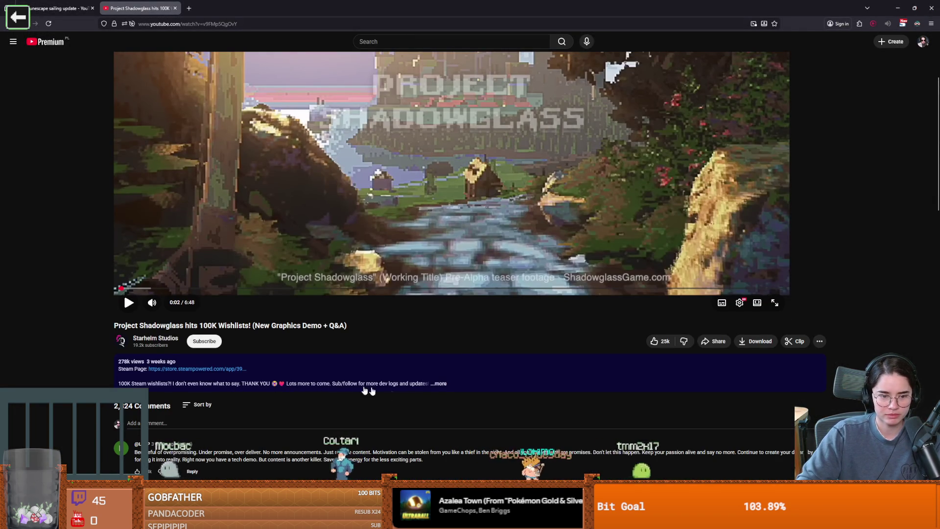
click(342, 384)
scroll(432, 392, down, 3)
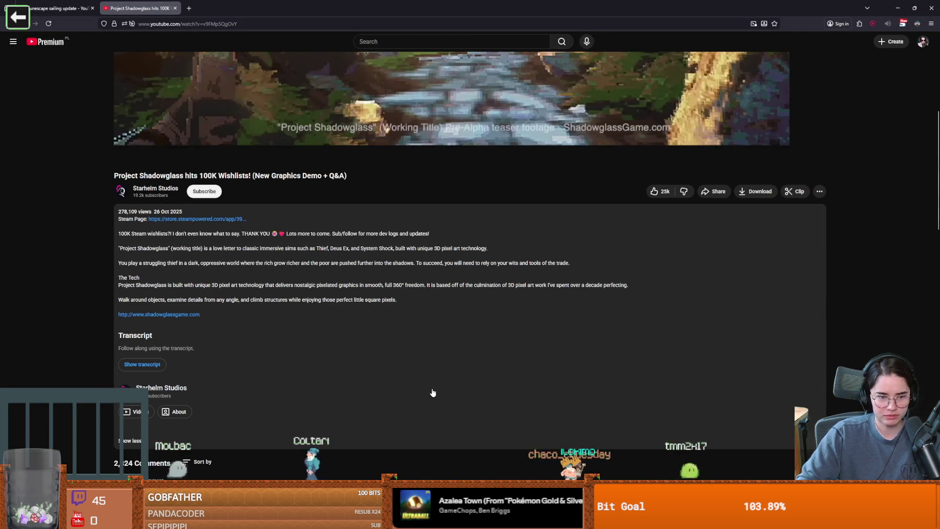
scroll(433, 393, up, 5)
Step: Watch the video full screen again, pausing on the statue shot and the moonlit castle scene
click(774, 447)
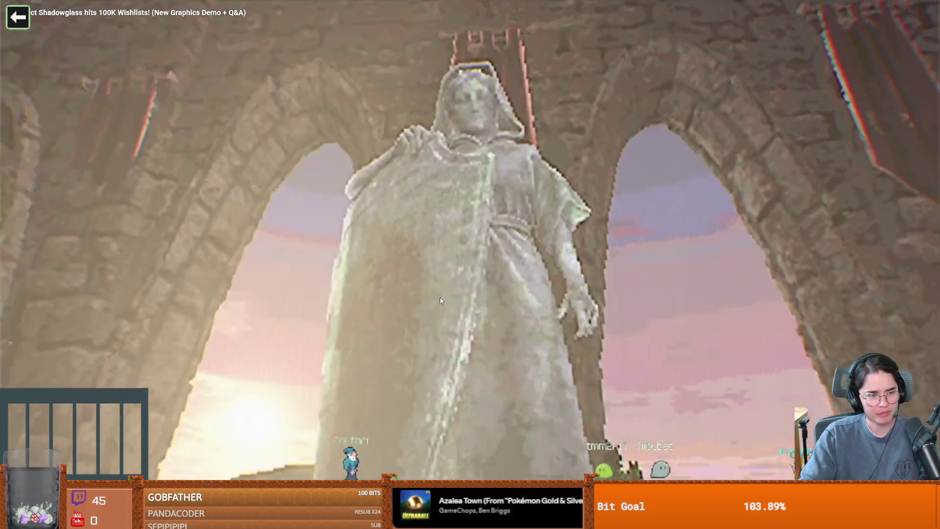
click(453, 299)
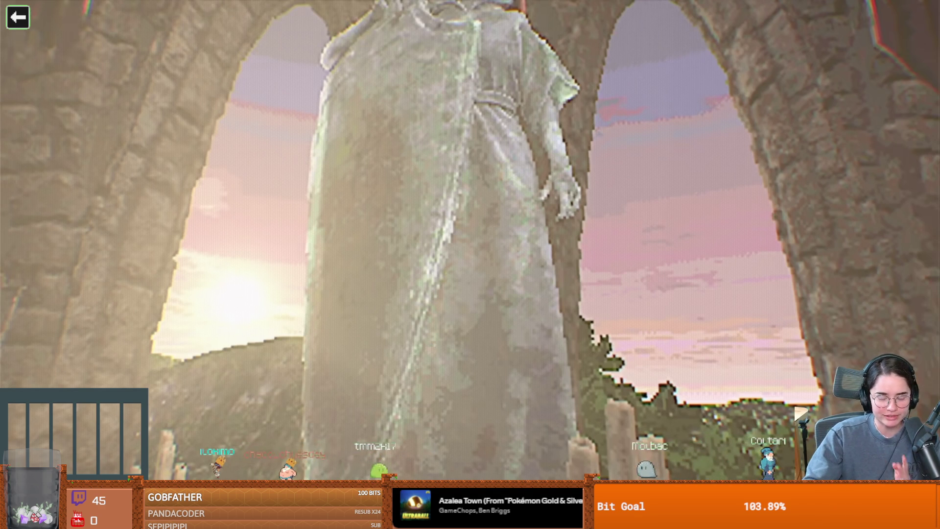
key(space)
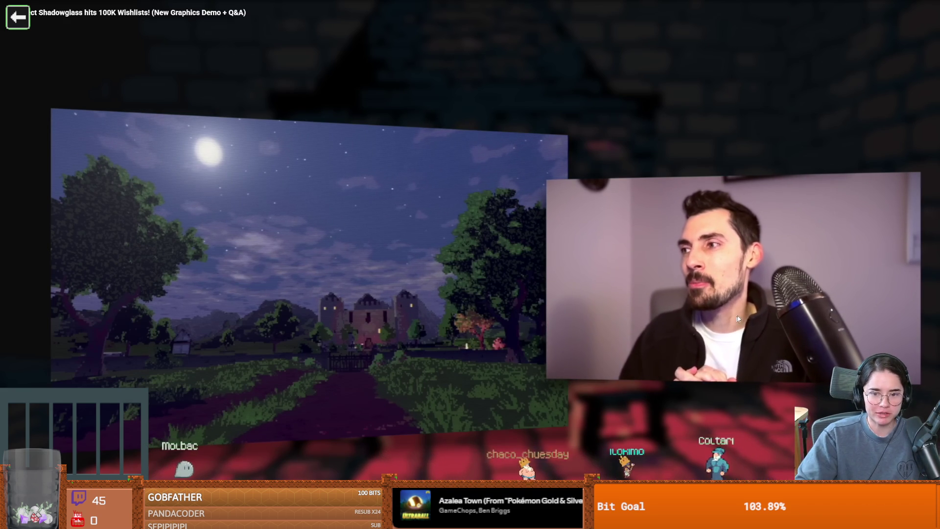
click(592, 277)
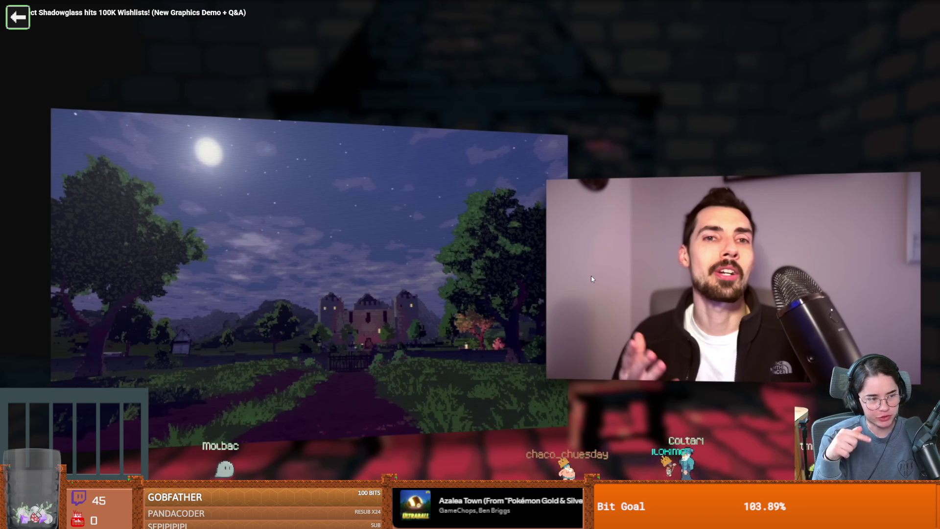
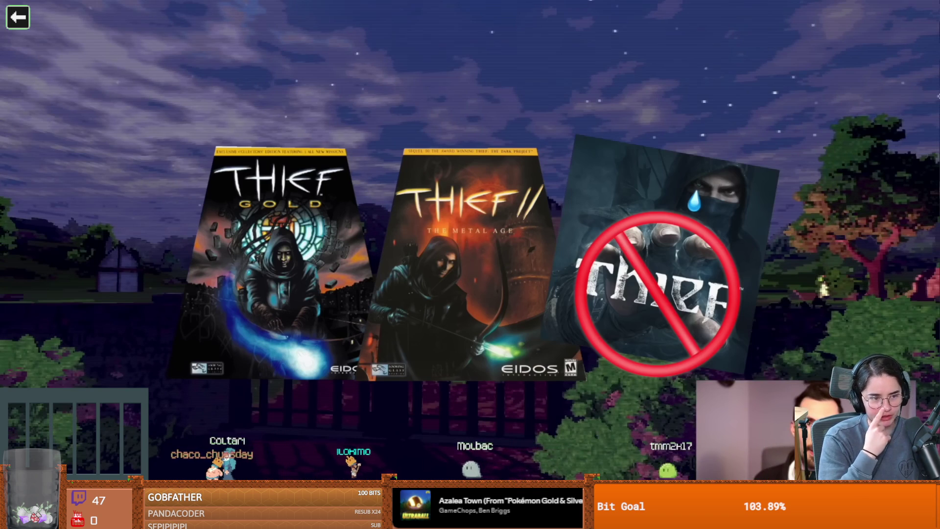
Step: Resume the Shadowglass demo video, then pause it and resume it once more
key(space)
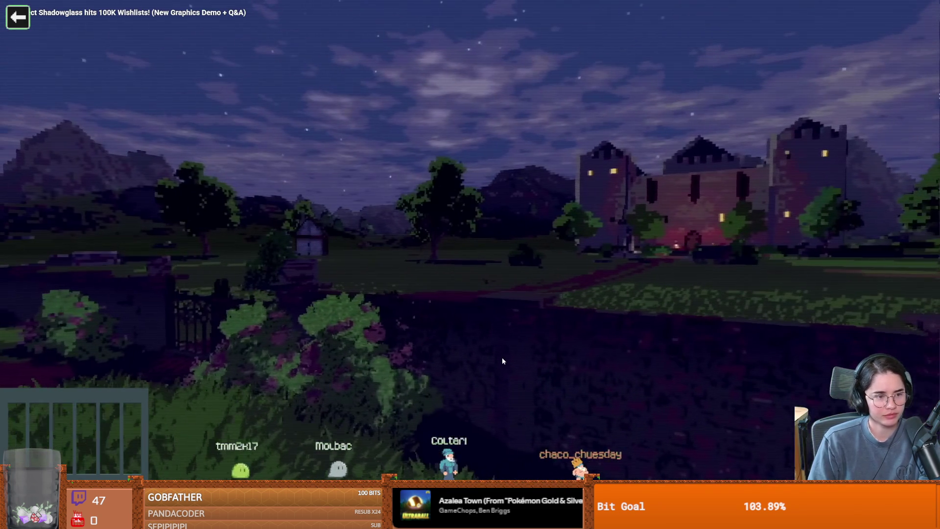
click(501, 357)
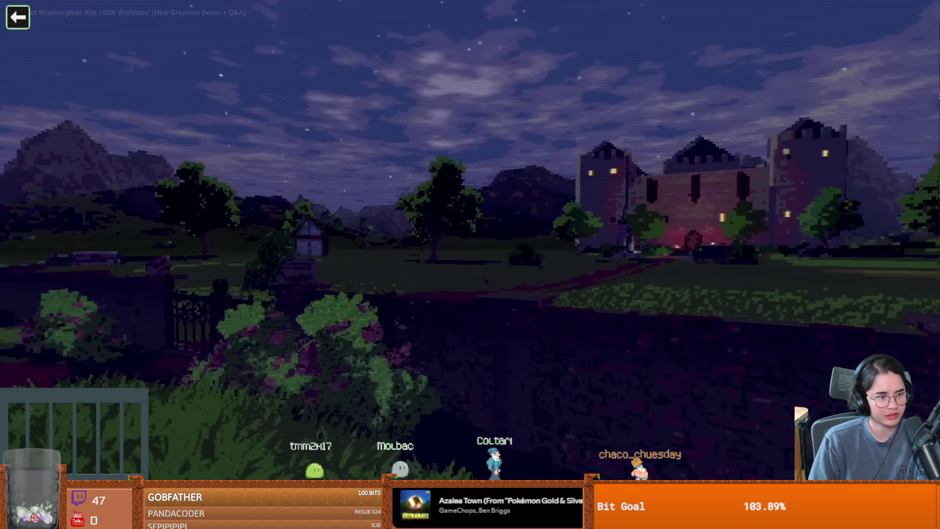
click(502, 361)
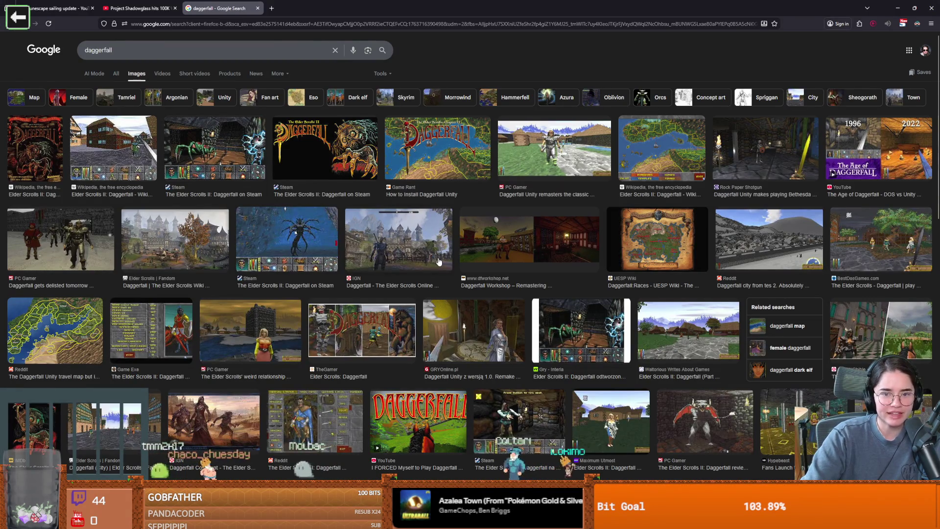
Step: Preview the castle, Wikipedia, dungeon, Steam spider and TecMundo town Daggerfall screenshots, then switch to Aseprite
click(198, 246)
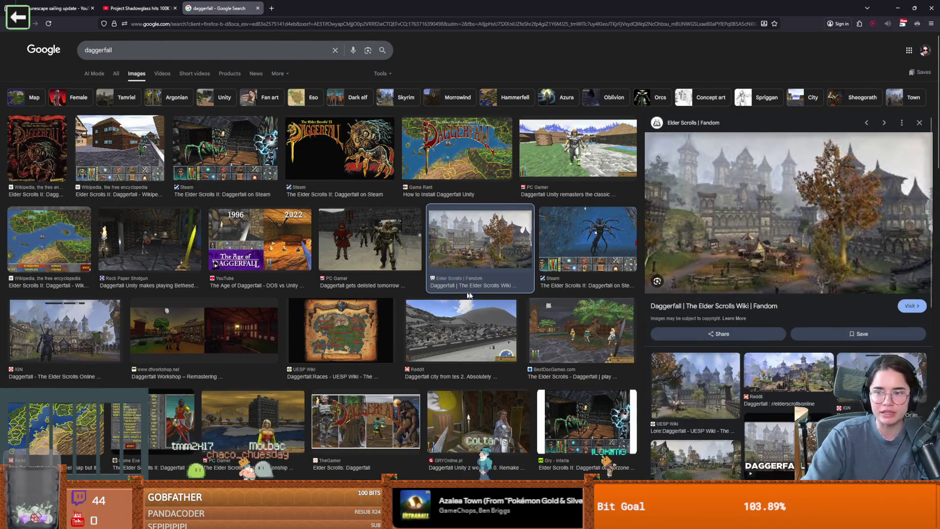
click(129, 154)
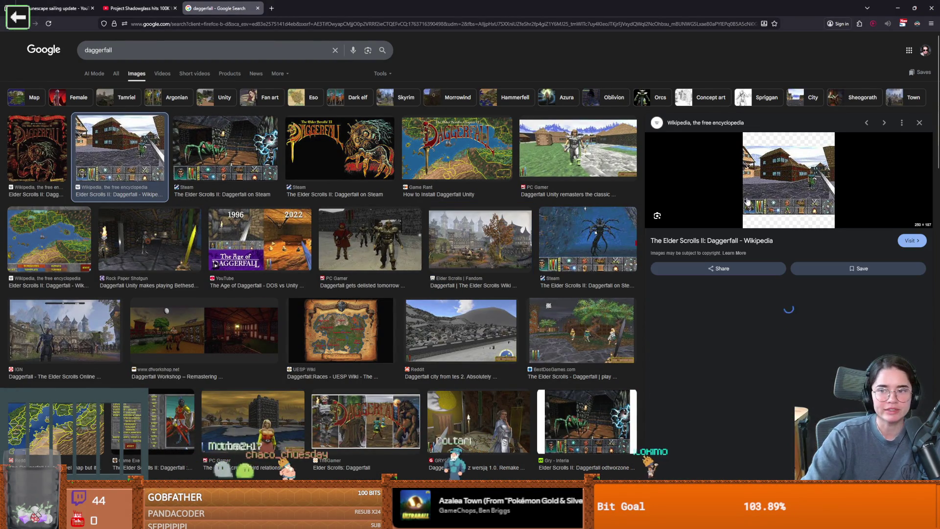
click(705, 321)
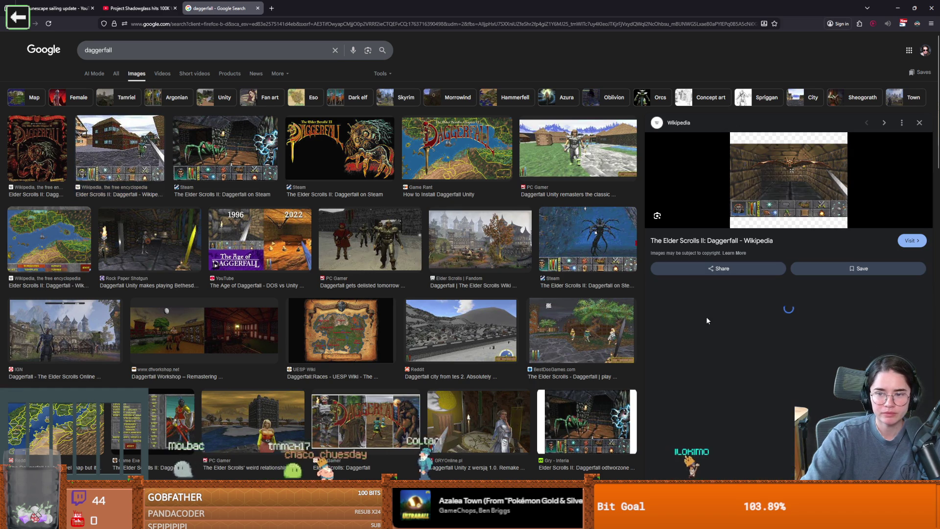
click(695, 313)
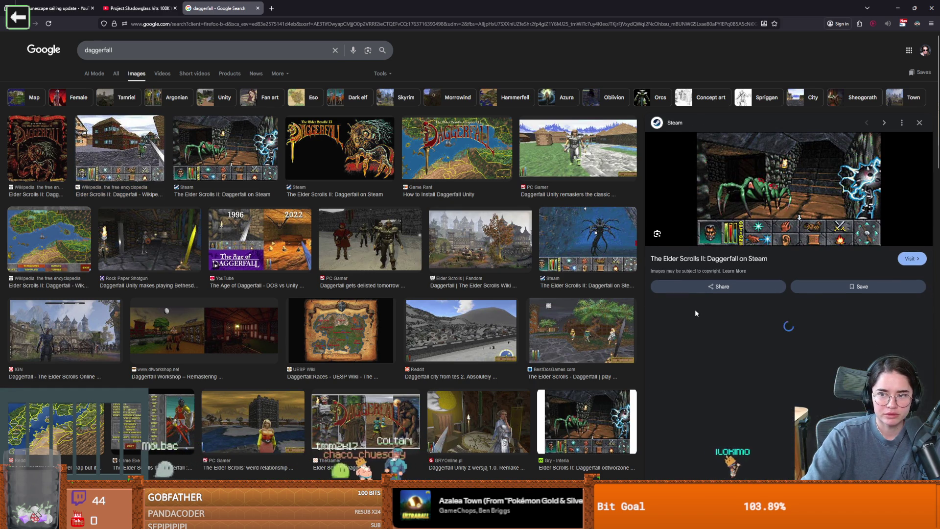
click(795, 385)
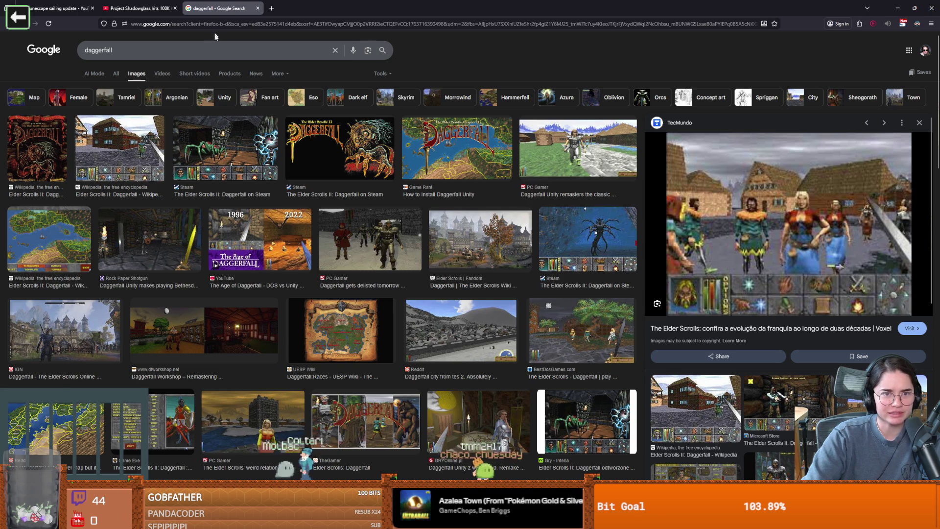
key(alt+Tab)
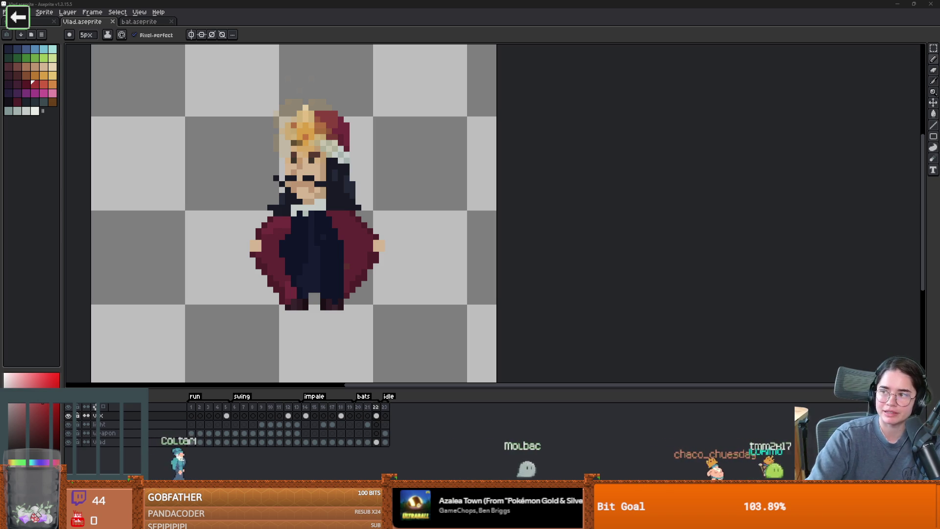
Step: Return to the Shadowglass video, make it full screen, and resume playback
key(alt+Tab)
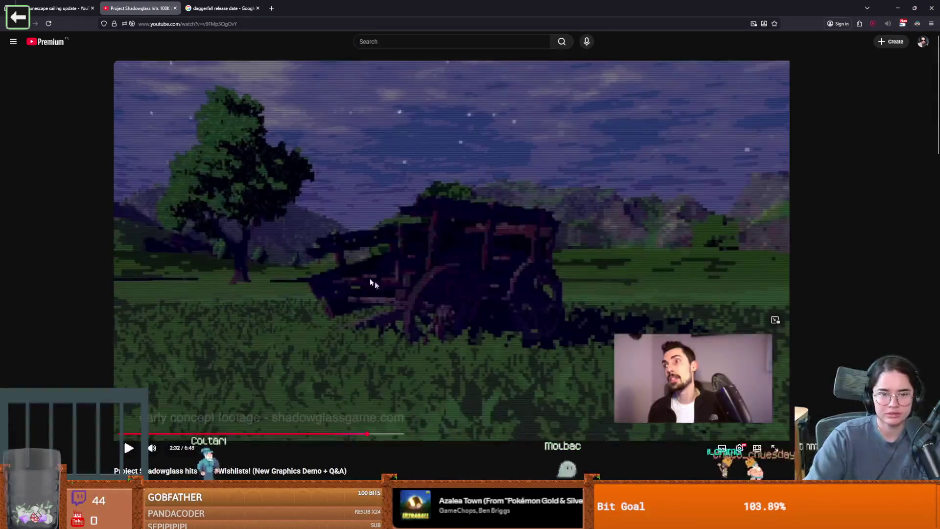
double_click(418, 282)
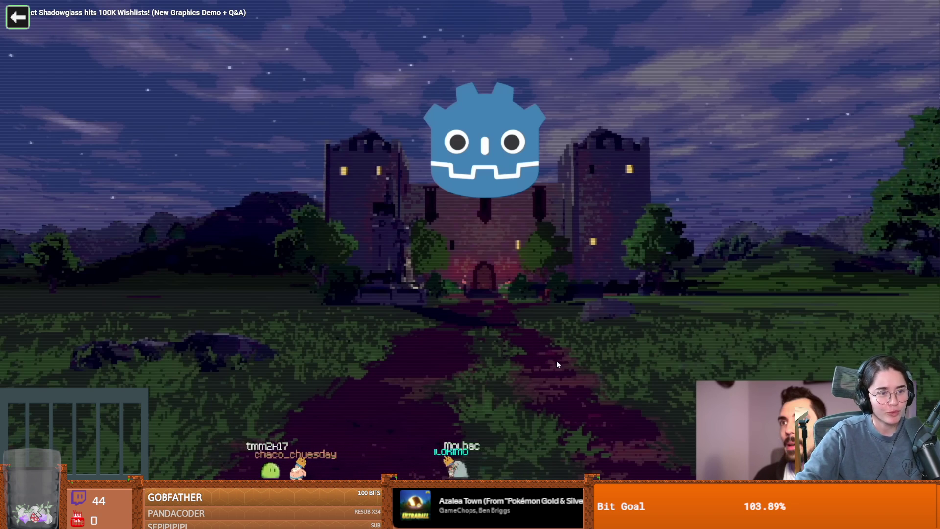
click(583, 368)
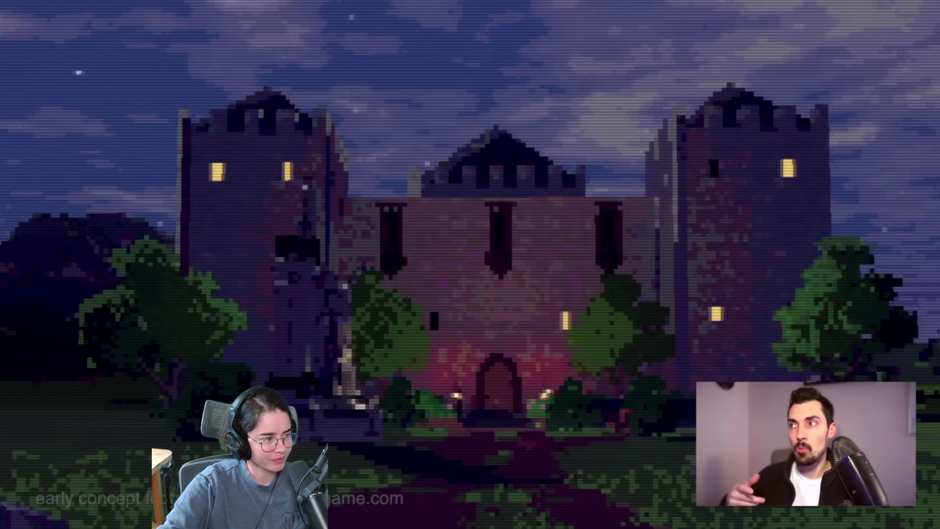
Step: Let the full-screen Shadowglass video play on, then pause it at the night countryside scene
mouse_move(407, 322)
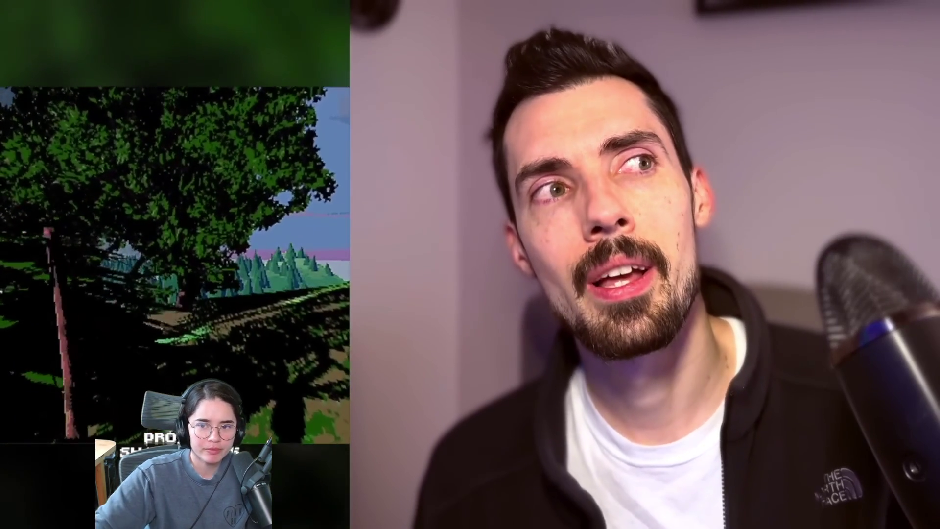
click(562, 337)
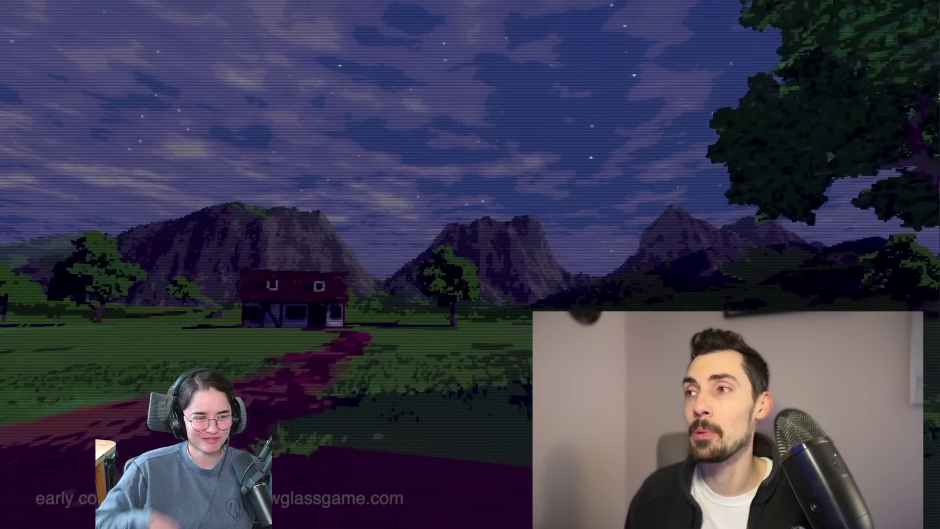
Step: Watch the demo video through to its ShadowglassGame.com night-landscape outro
mouse_move(481, 277)
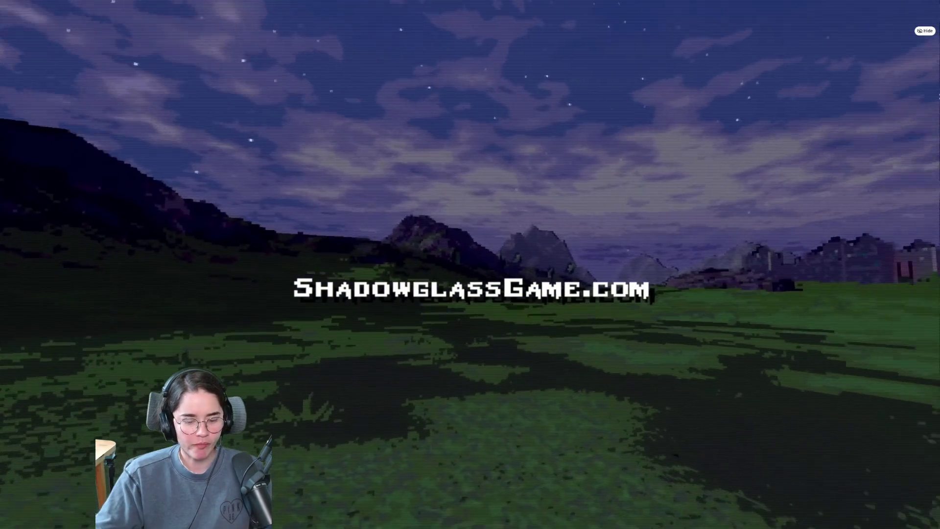
mouse_move(384, 310)
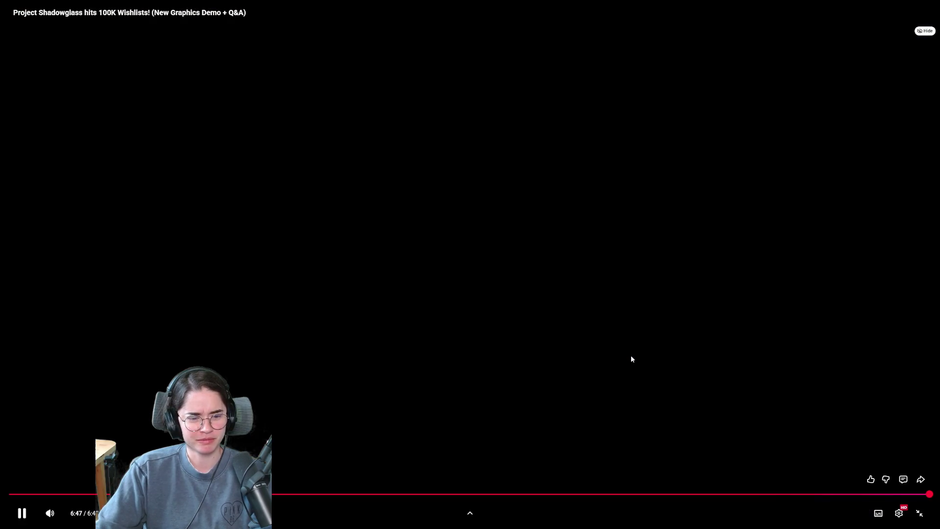
Step: Stop the video at its end, exit full screen, and switch back to Aseprite
click(628, 318)
key(Escape)
key(alt+Tab)
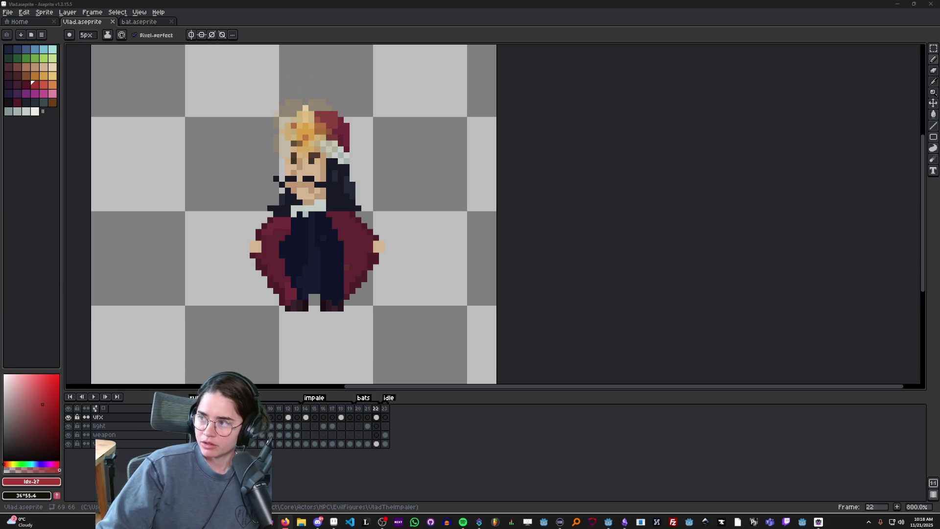
Step: Start the Godot stencil-buffer video in full screen, pausing and resuming it once
key(alt+Tab)
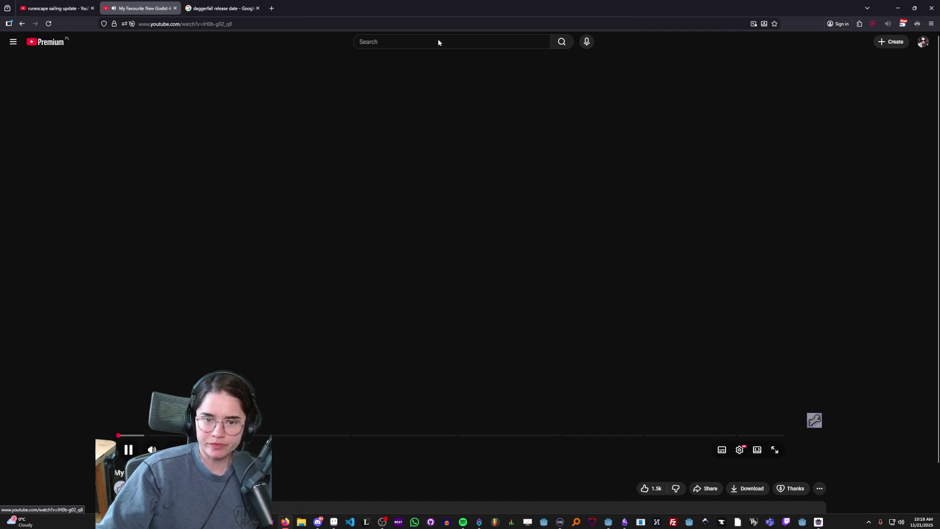
click(415, 267)
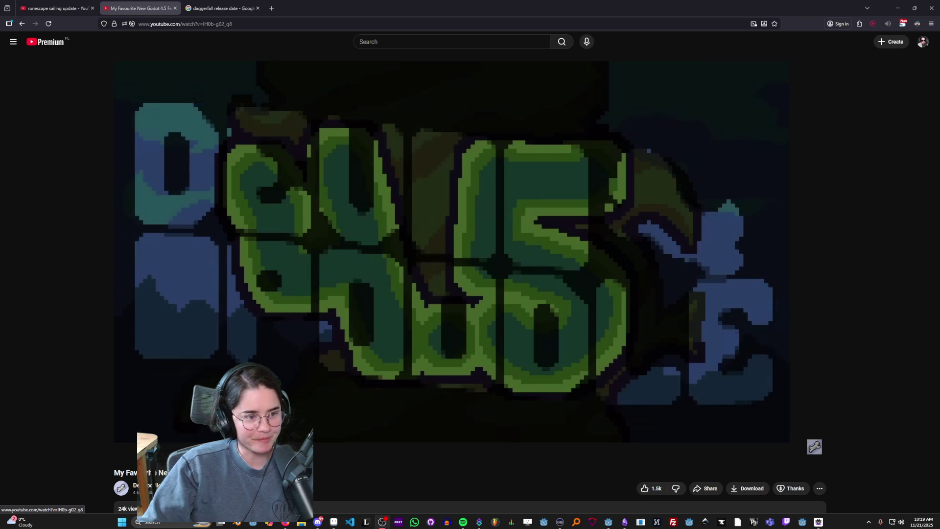
click(369, 314)
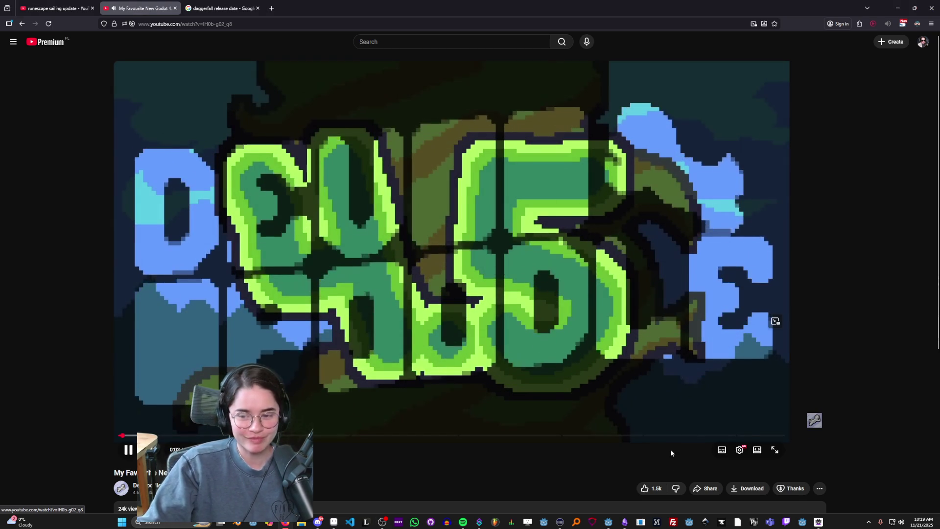
click(776, 430)
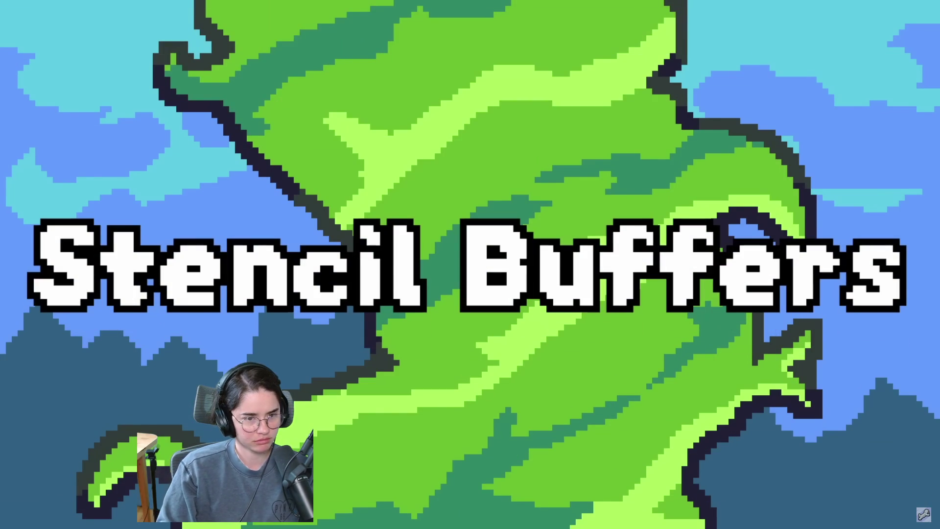
click(450, 377)
click(451, 376)
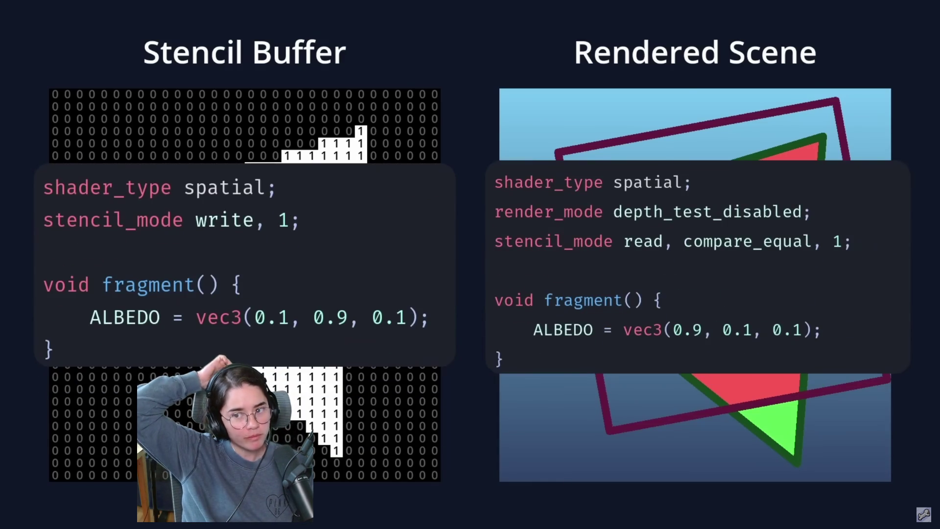
Step: Let the video play into the stencil portal demo and pause on the Portal mesh scene
mouse_move(402, 353)
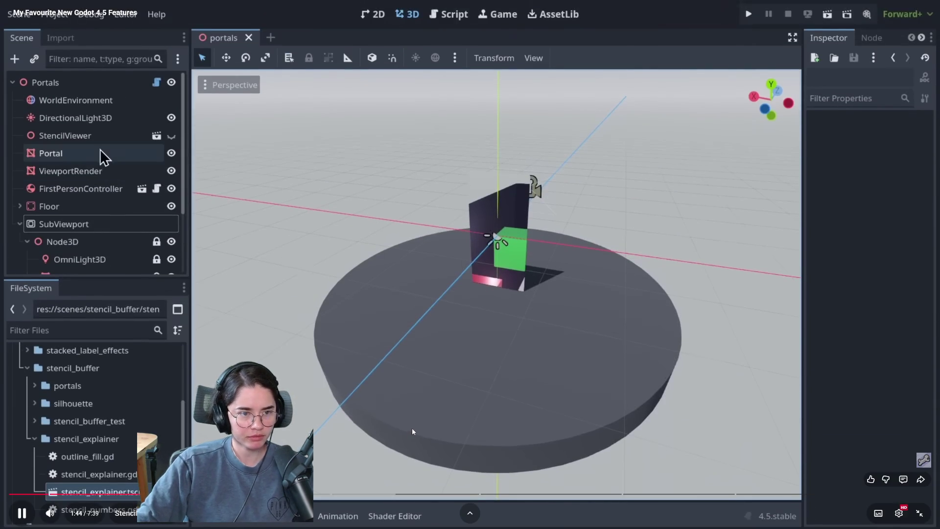
click(412, 427)
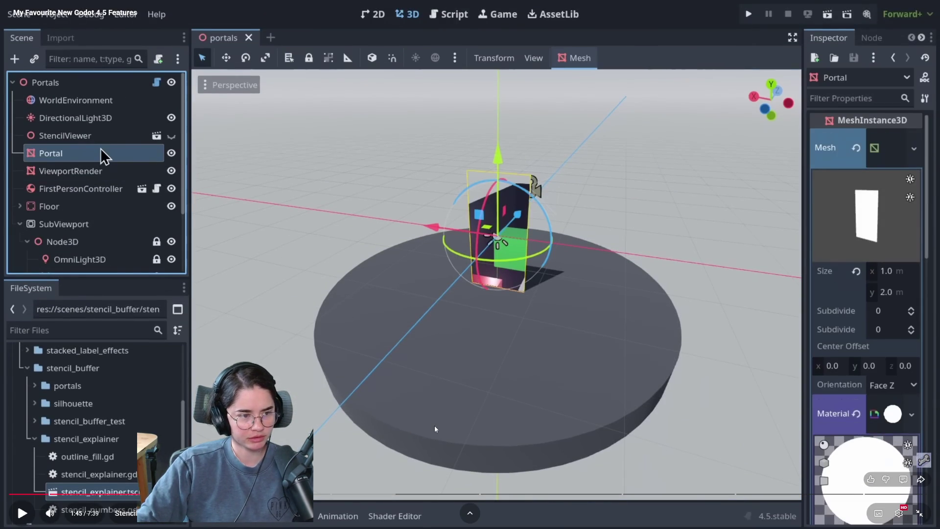
Step: Resume the video, pause on the portals script, then continue into the silhouette demo
click(434, 425)
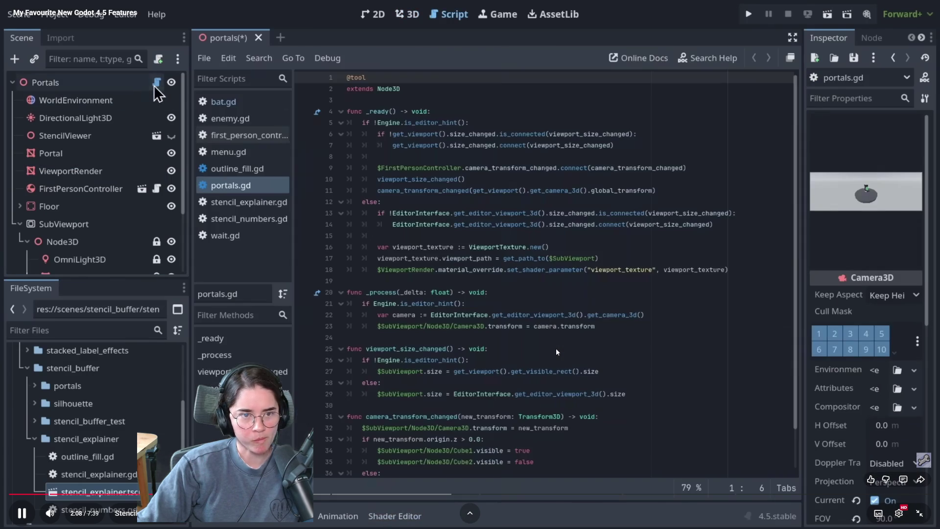
key(space)
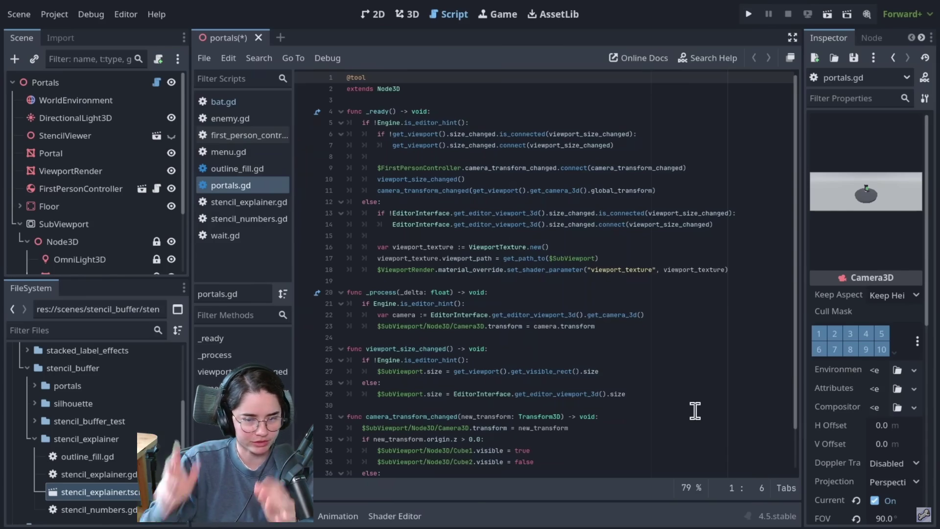
mouse_move(557, 343)
click(458, 314)
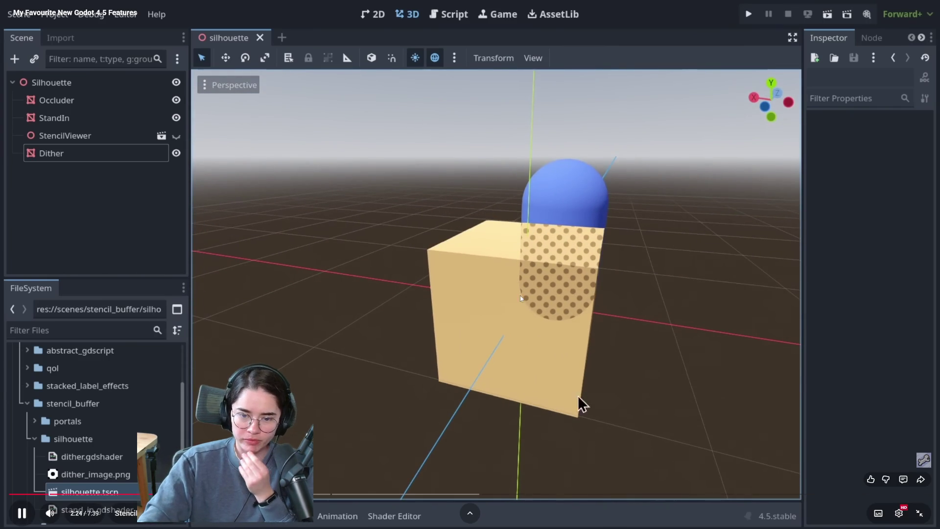
Step: Pause on the silhouette demo, then resume the Godot 4.5 features video
click(595, 321)
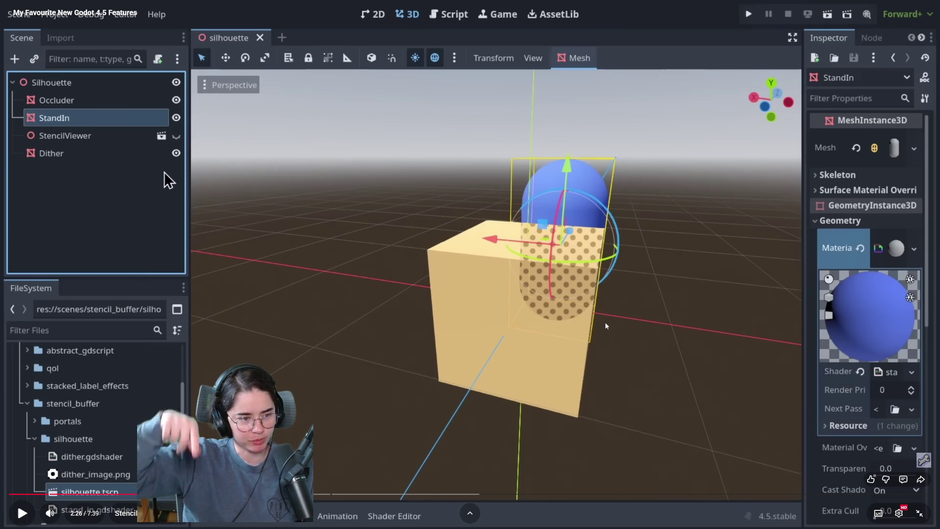
click(596, 357)
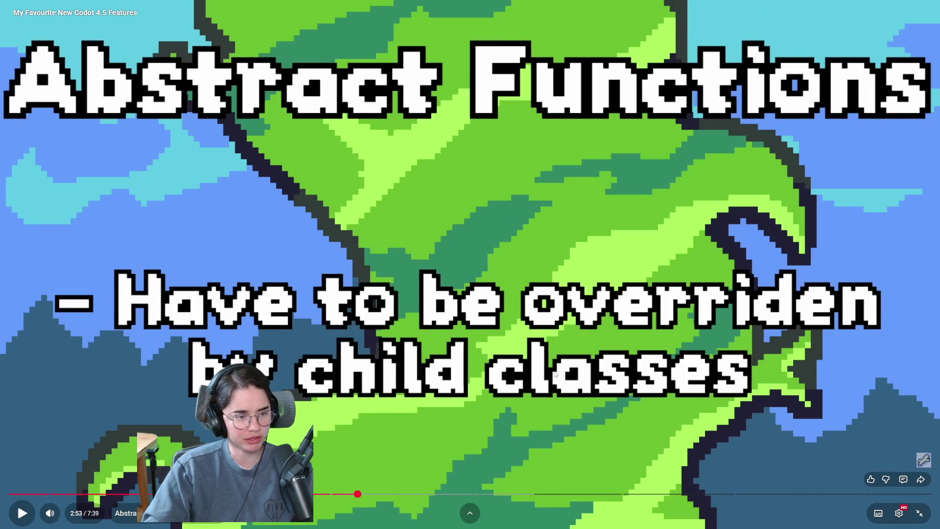
Step: Resume the paused Godot 4.5 video on the abstract functions code demo
click(556, 377)
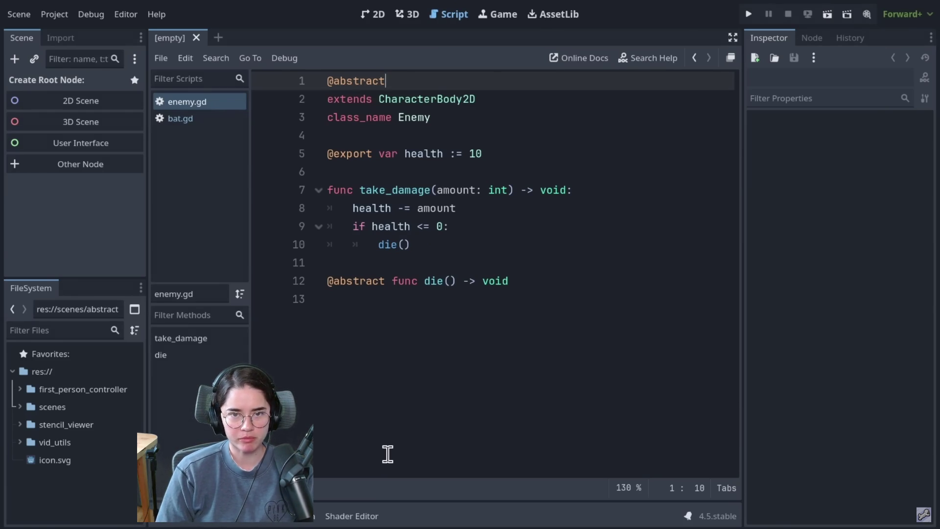
drag(402, 79, 299, 83)
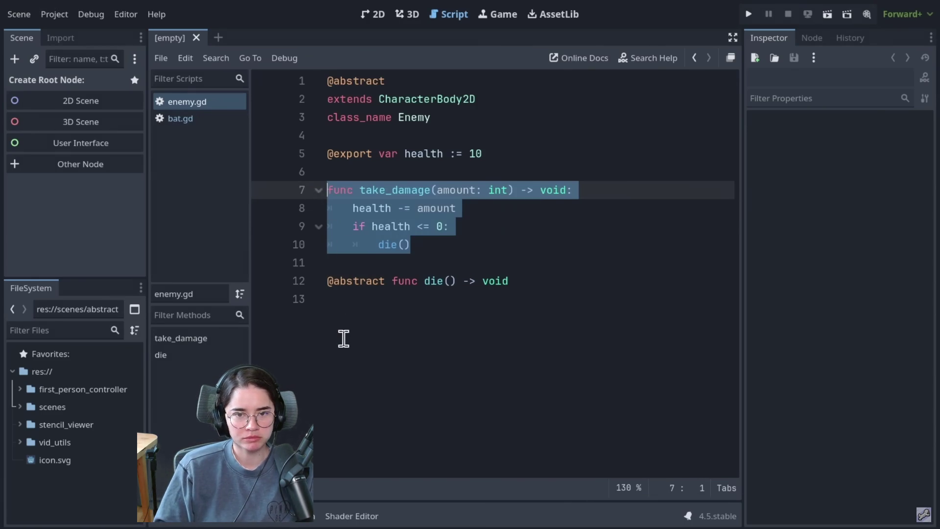
mouse_move(511, 278)
mouse_down()
mouse_move(362, 271)
mouse_move(330, 279)
mouse_move(382, 285)
mouse_move(327, 280)
mouse_up()
click(390, 281)
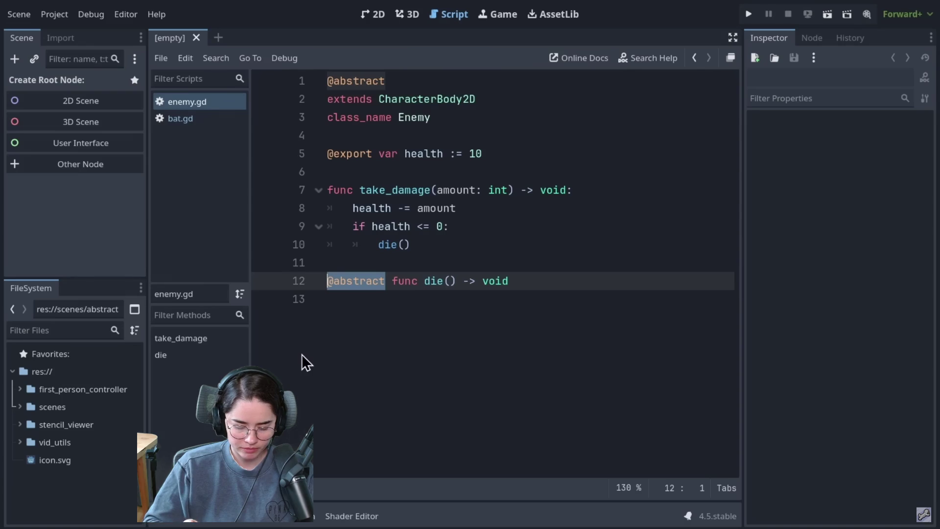
click(227, 121)
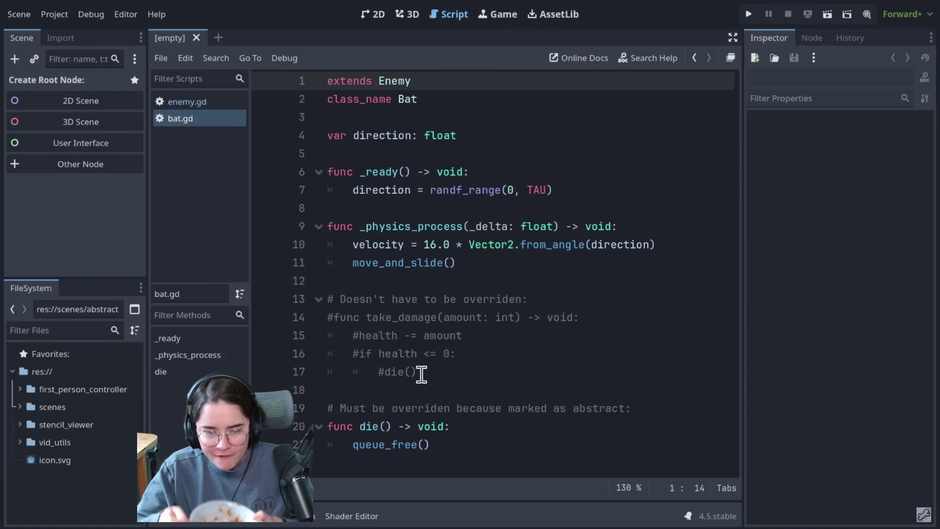
mouse_move(408, 371)
mouse_down()
mouse_move(377, 301)
mouse_move(371, 318)
mouse_up()
Step: Skip the video ahead a few seconds to the Mute Game Toggle card at 4:04
key(ctrl+k)
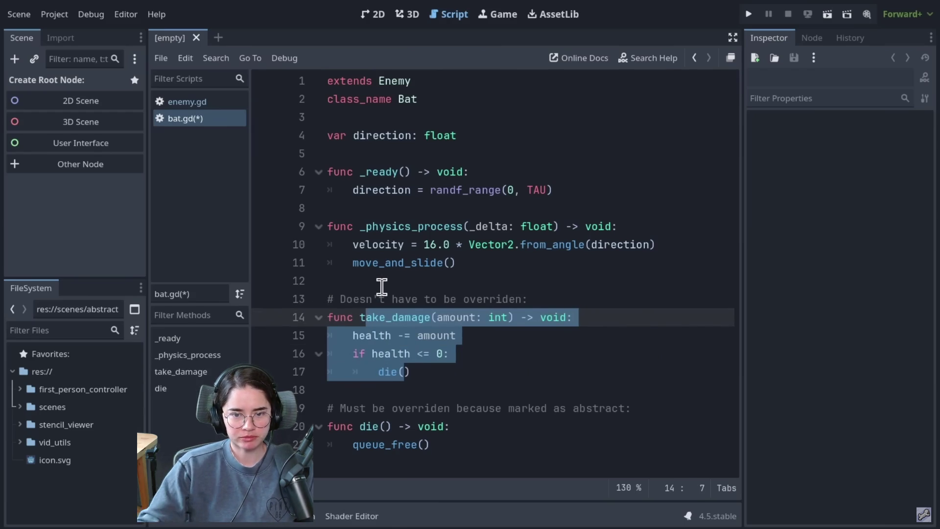
key(ctrl+k)
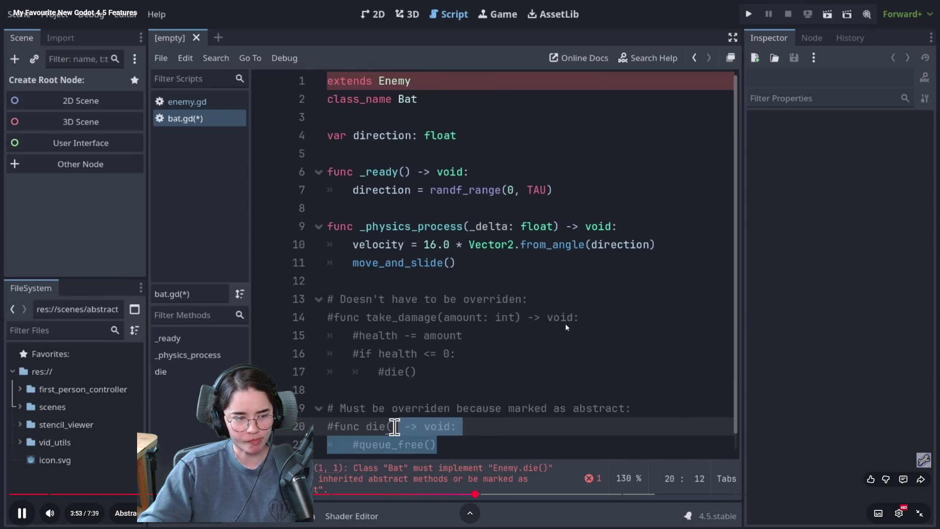
key(Right)
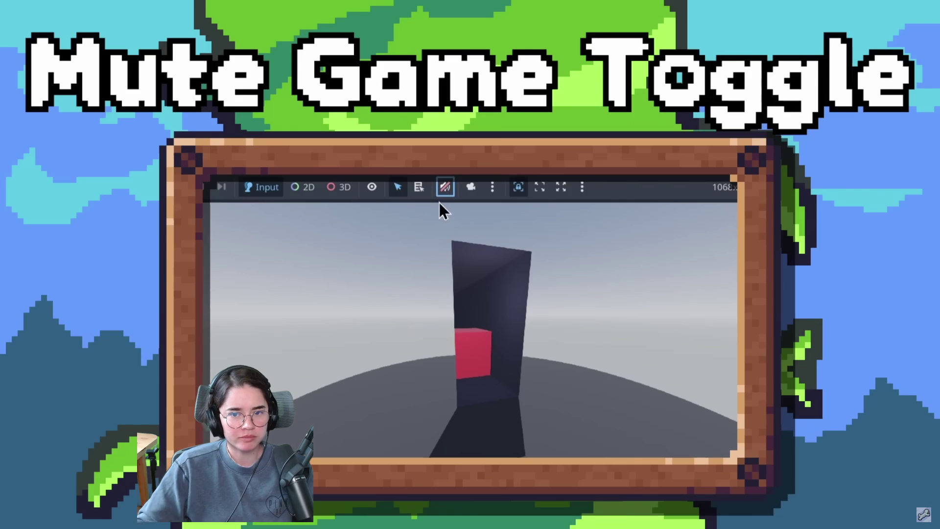
Step: Let the video play on from the mute toggle clip into the tilemap chunking demo
mouse_move(554, 406)
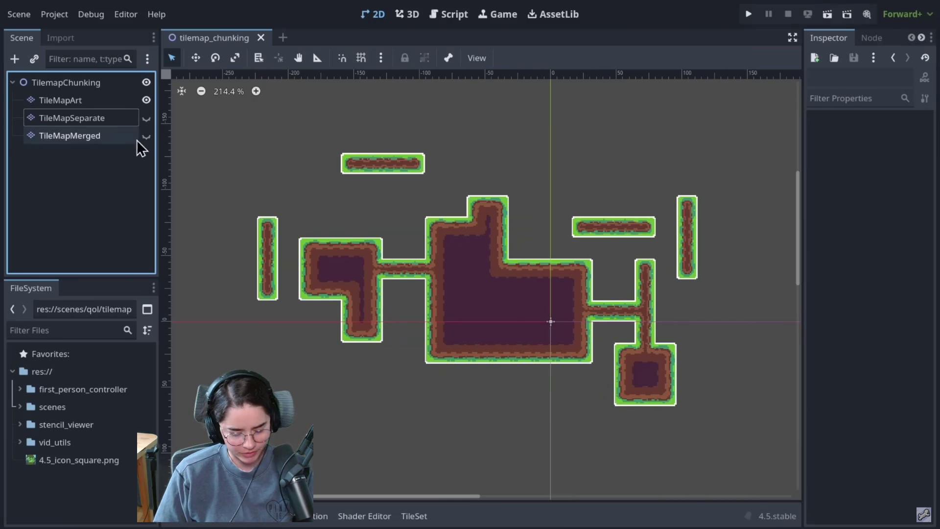
Step: Pause and resume the video twice to compare separate and merged tilemap chunks near 4:41
click(146, 118)
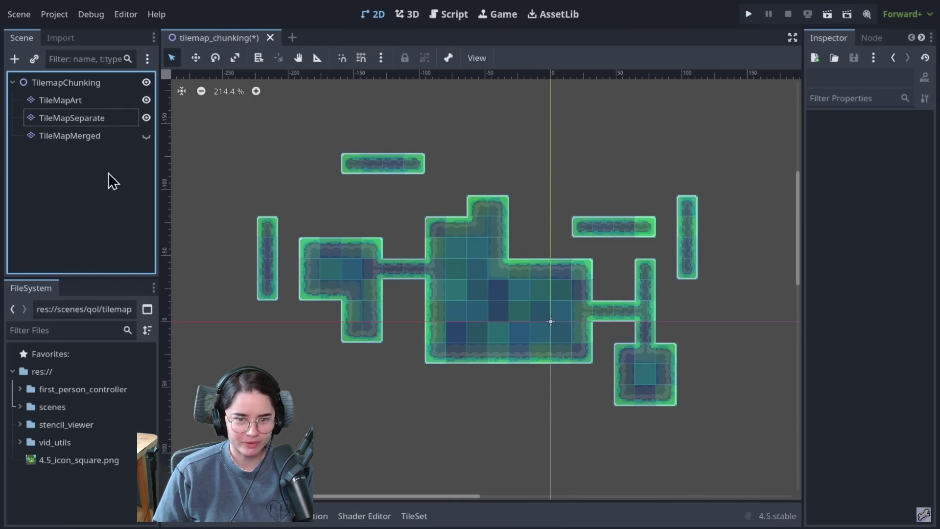
click(428, 259)
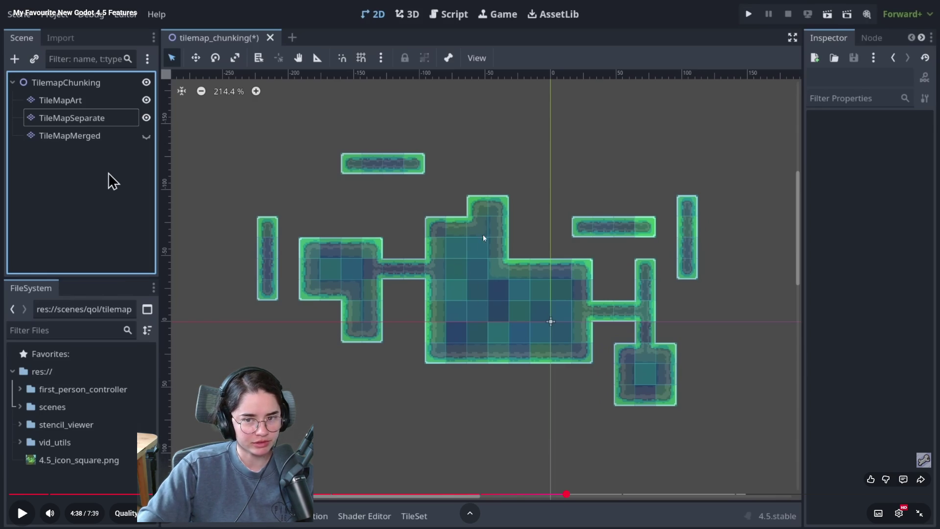
click(107, 172)
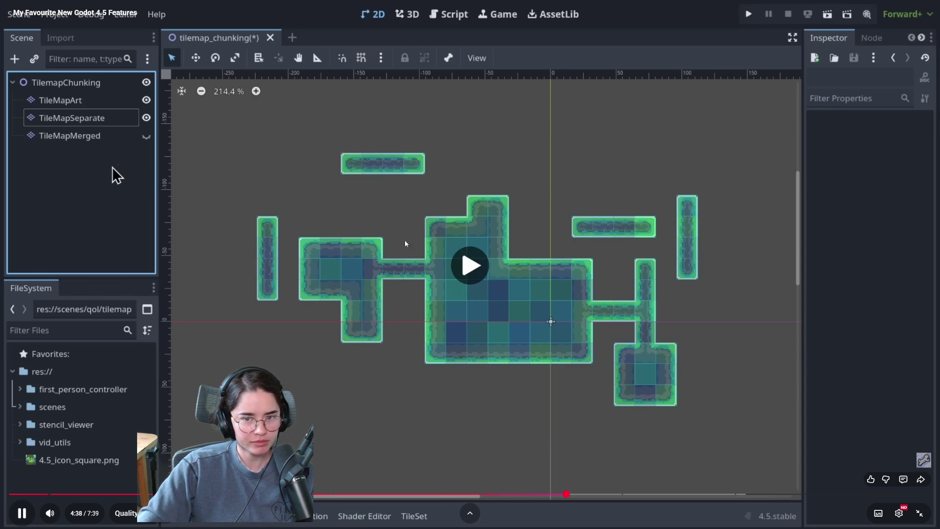
click(113, 166)
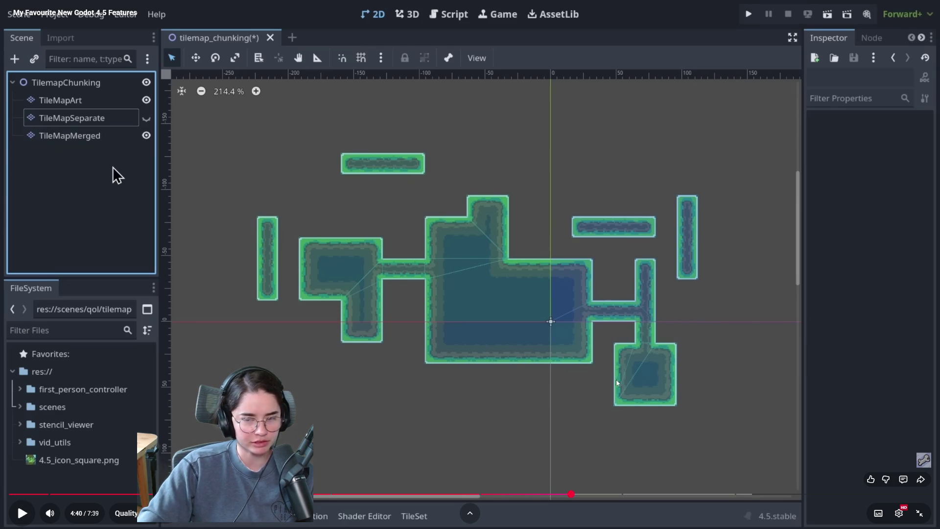
click(112, 166)
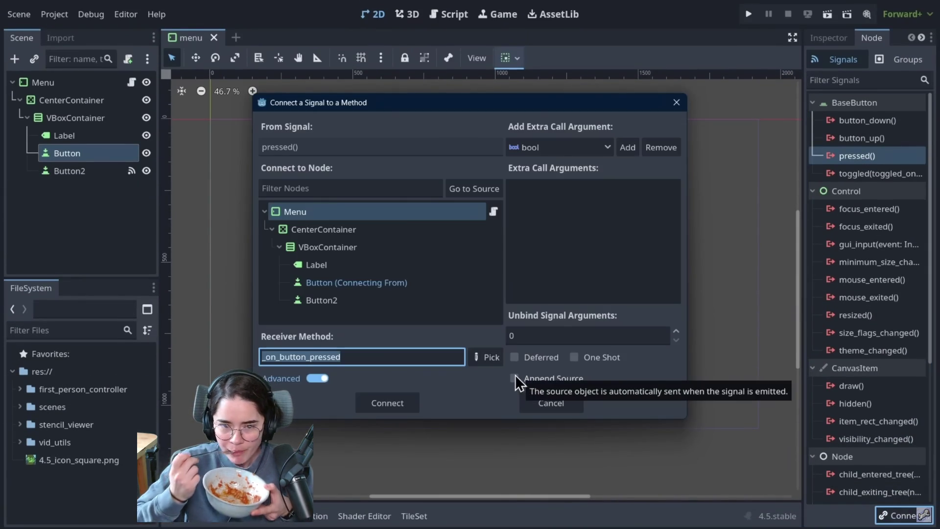
Step: Scrub past the signal-connection demo and resume playback from 5:04
click(513, 377)
click(393, 402)
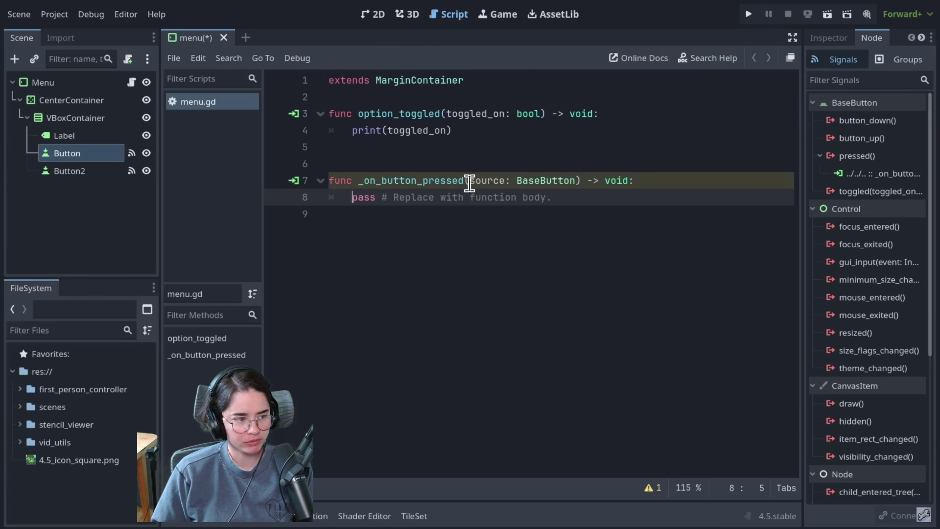
drag(471, 181, 576, 181)
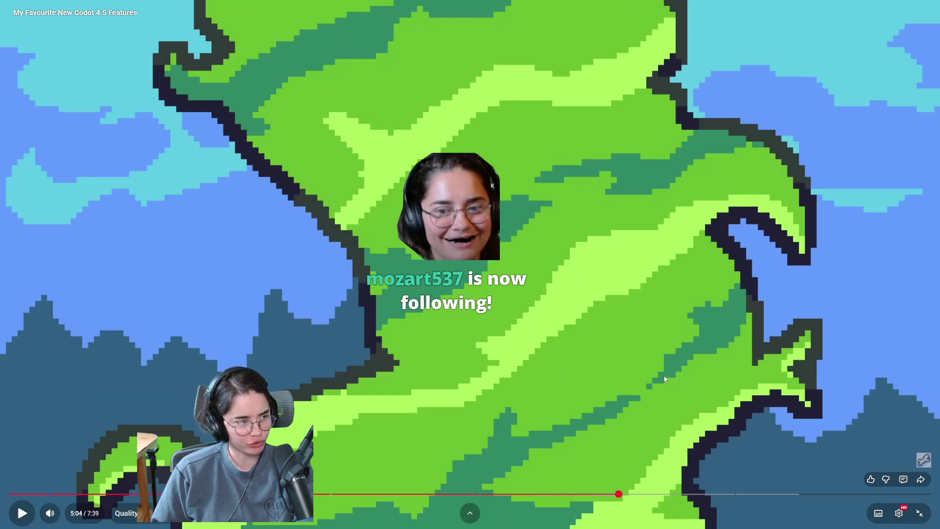
click(664, 378)
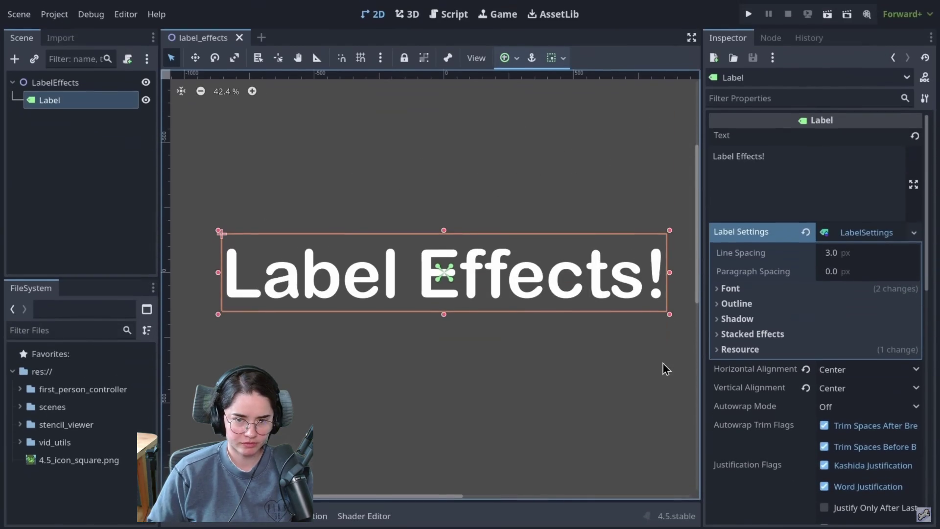
Step: Pause, resume and adjust the player as the stacked outlines demo reaches the DevPoodle logo at 5:43
click(607, 315)
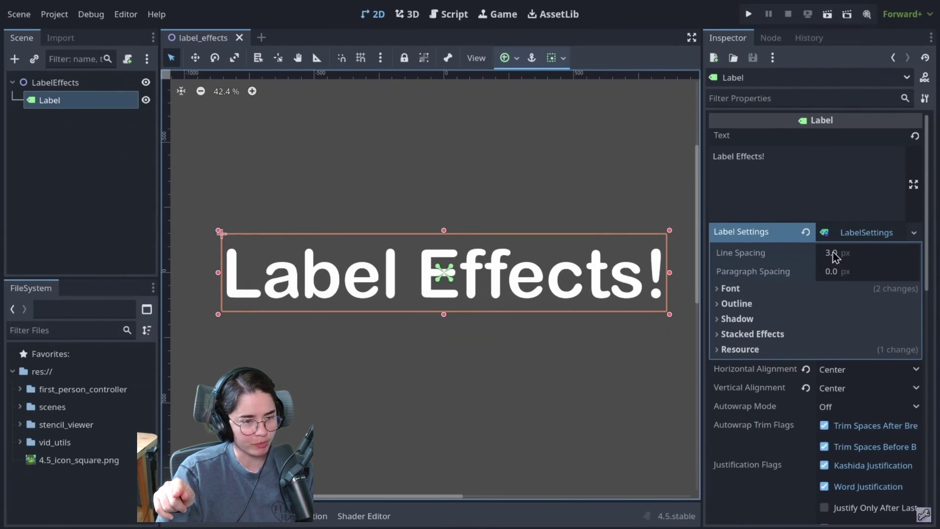
click(518, 271)
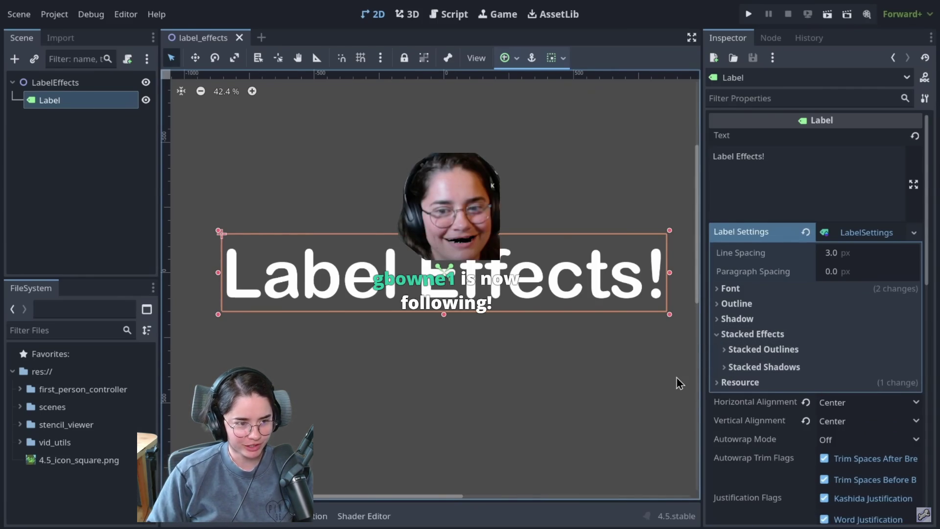
click(734, 349)
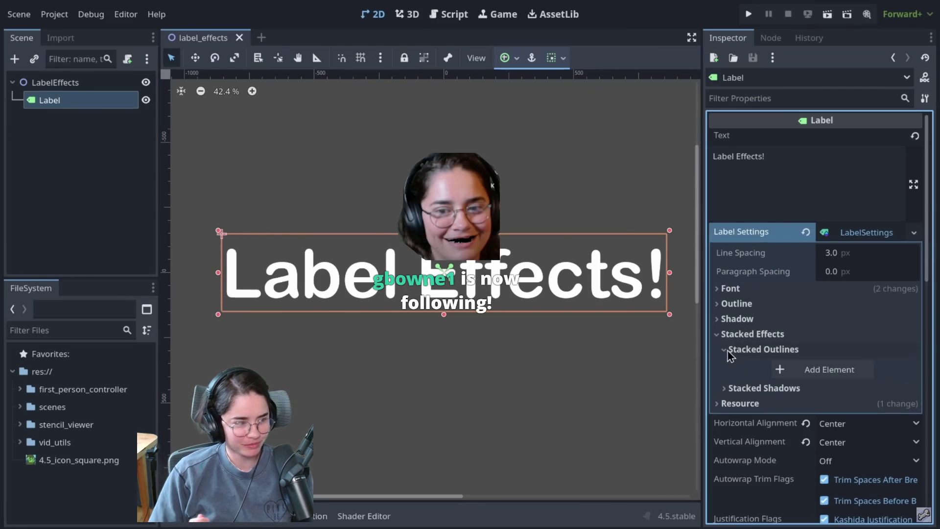
click(778, 374)
mouse_move(829, 375)
mouse_down()
mouse_move(861, 375)
mouse_move(831, 389)
mouse_move(852, 415)
mouse_up()
click(784, 413)
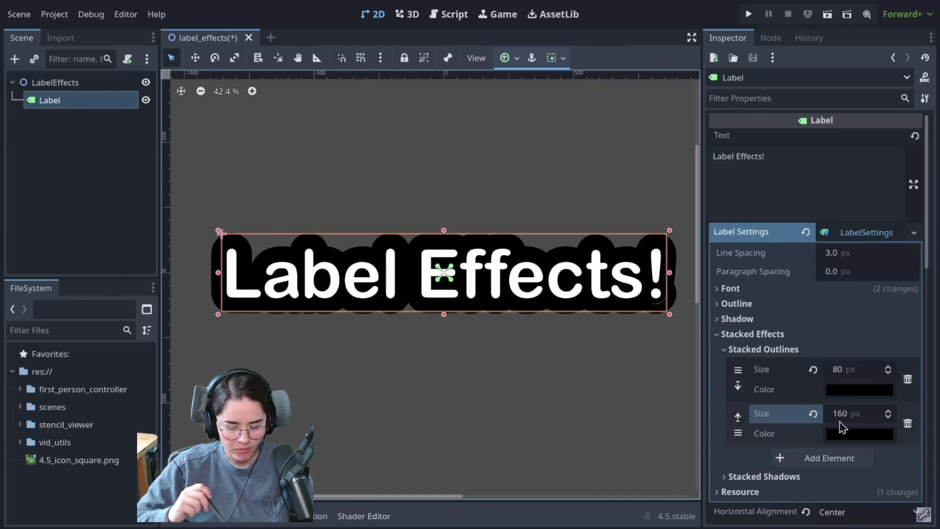
click(838, 433)
drag(843, 153, 682, 6)
click(676, 7)
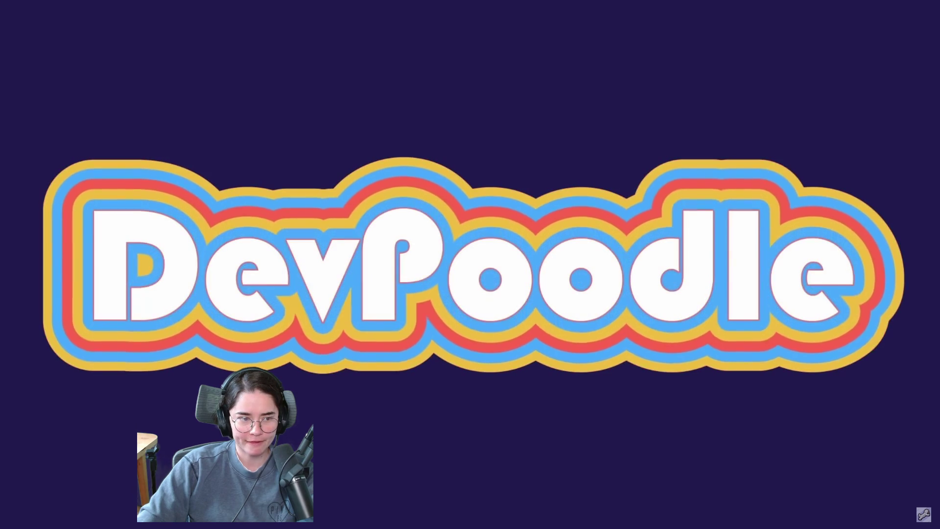
Step: Pause on the rainbow-outlined DevPoodle logo, then resume on to the Shader Baking card
mouse_move(554, 358)
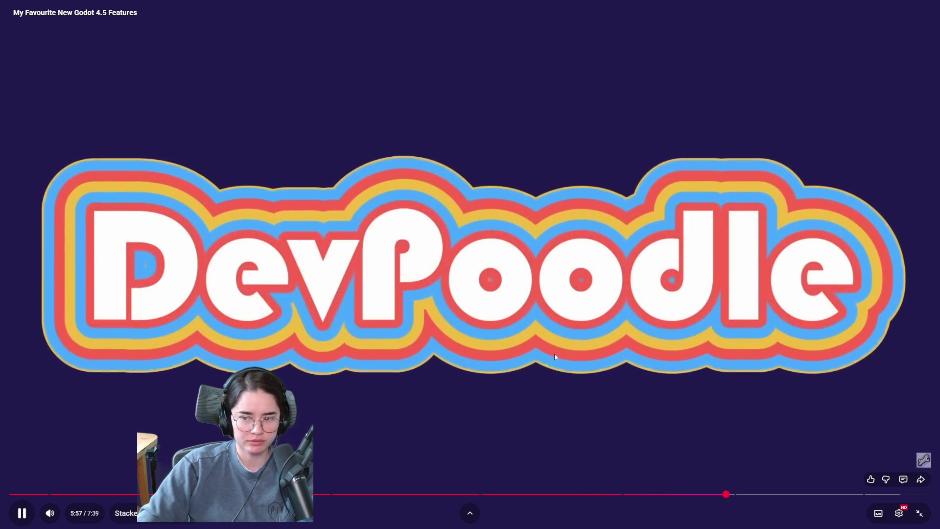
click(555, 357)
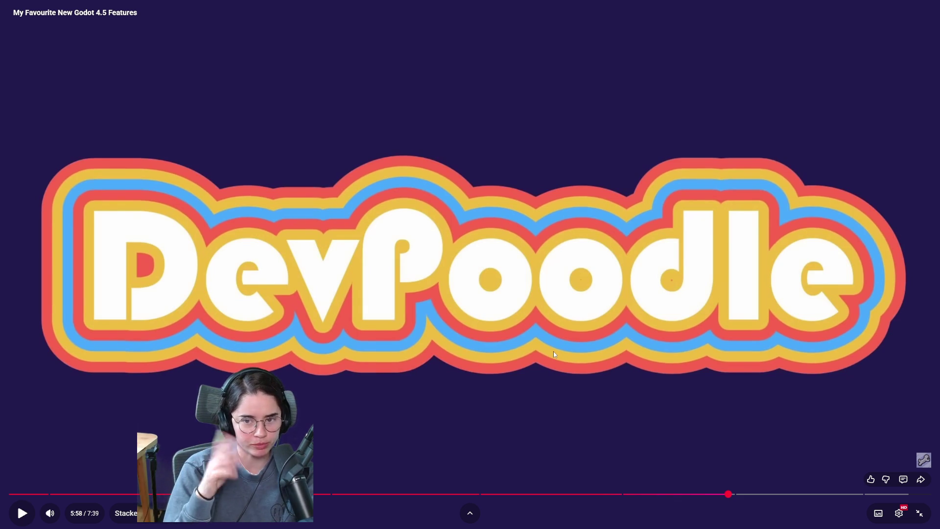
click(549, 349)
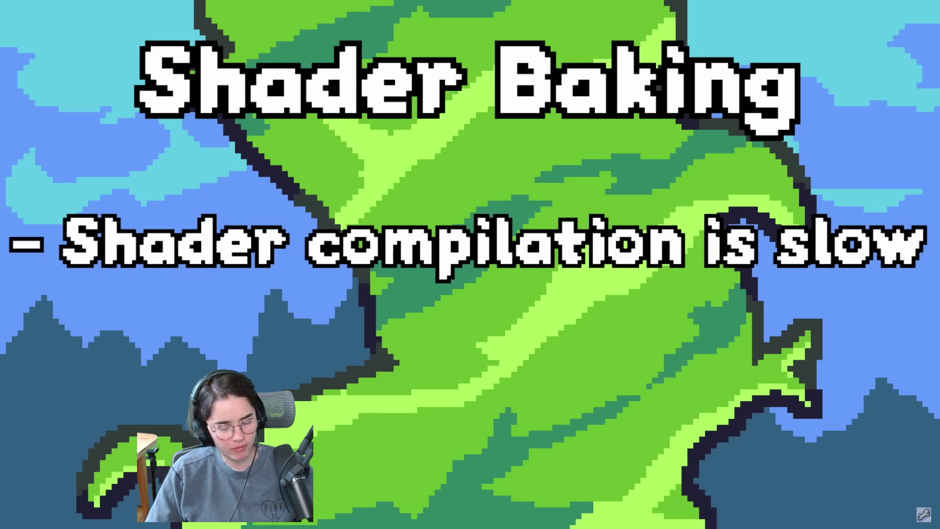
Step: Pause and resume the video repeatedly to read the ubershader and shader baker pull requests
mouse_move(549, 343)
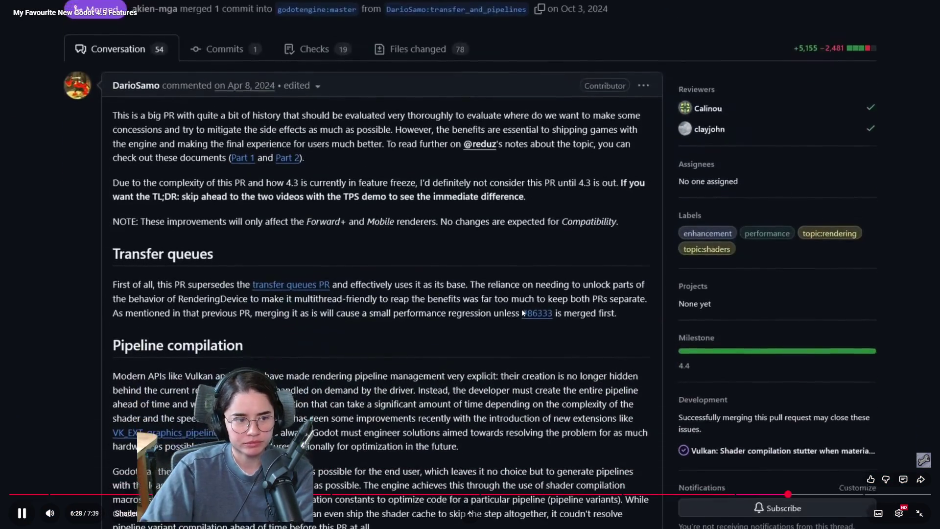
click(521, 310)
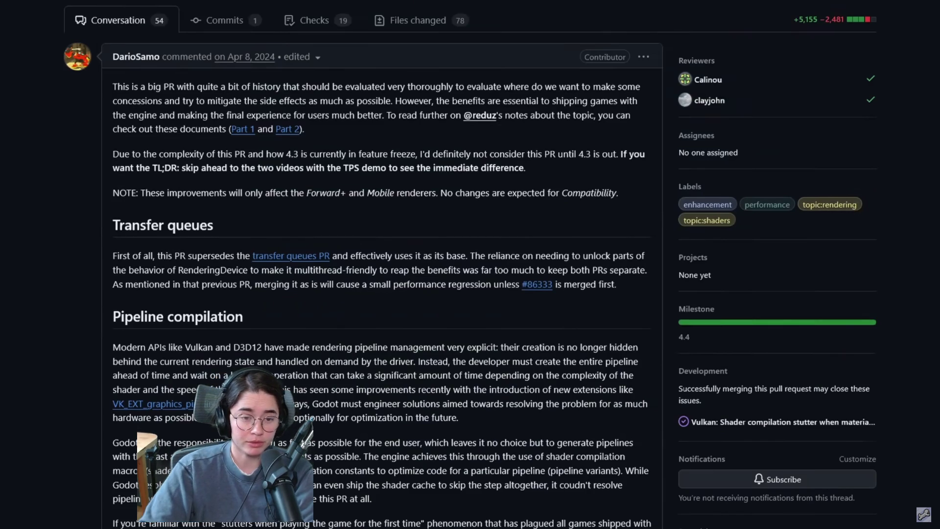
click(580, 328)
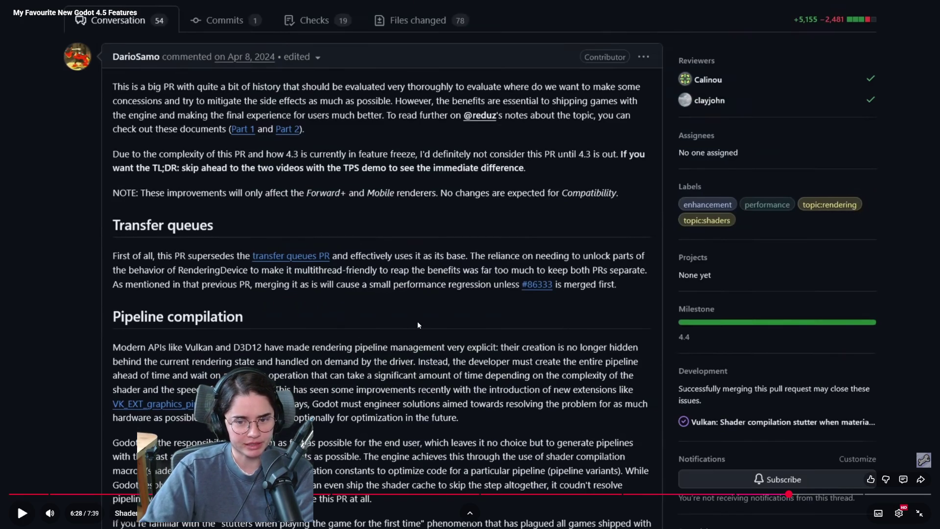
click(450, 303)
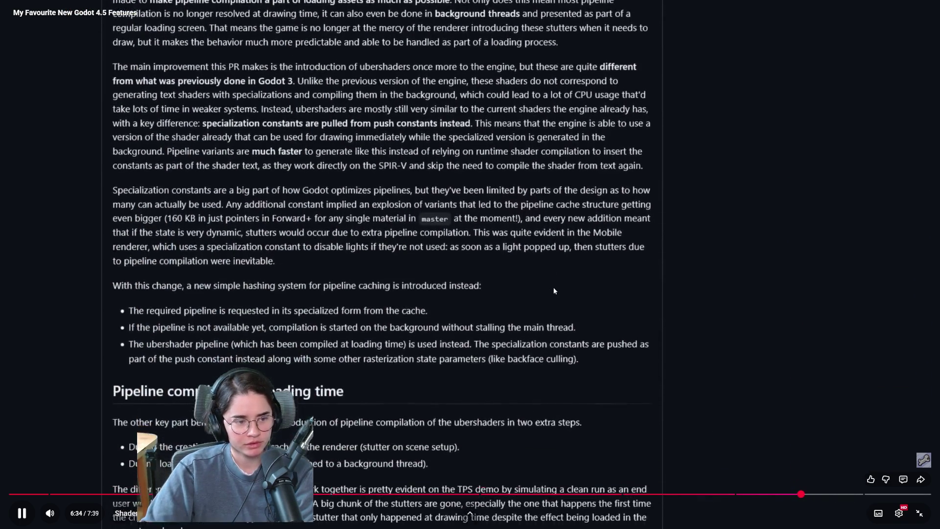
click(553, 292)
click(553, 291)
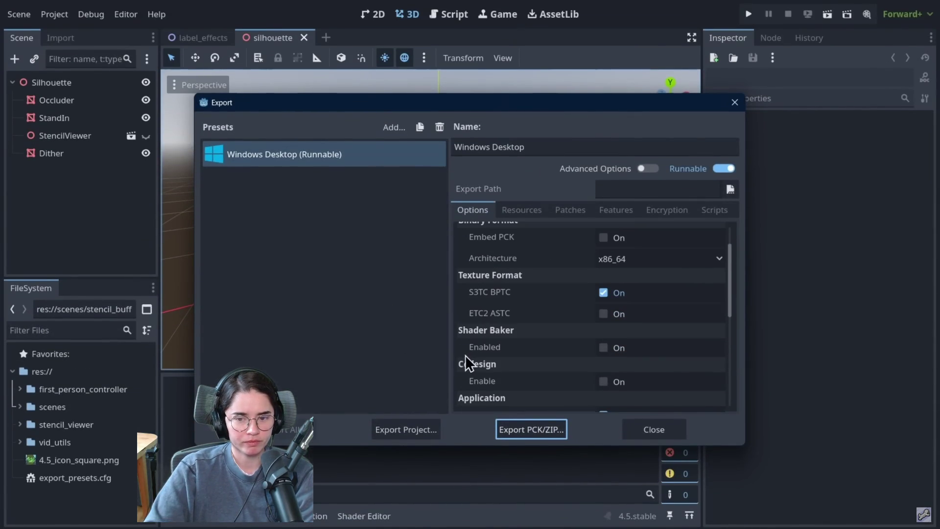
Step: Watch the Export dialog's Shader Baker Enabled option and its tooltip as the video continues
mouse_move(467, 349)
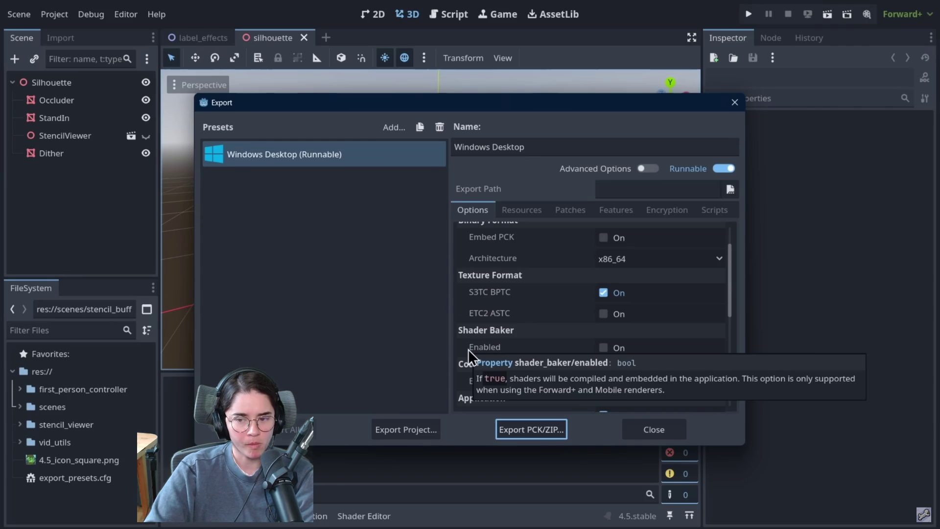
click(606, 348)
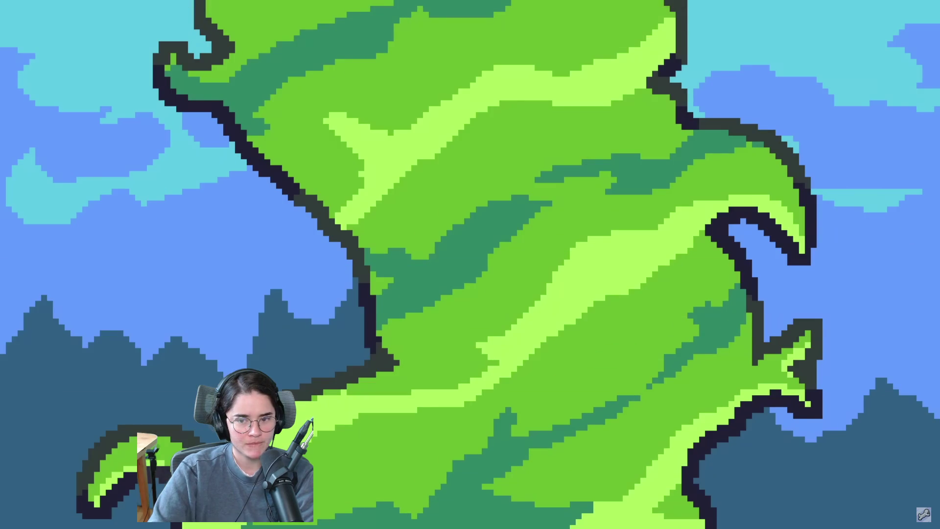
Step: Pause the video, leave fullscreen with Esc, and resume the outro in the windowed page
click(518, 323)
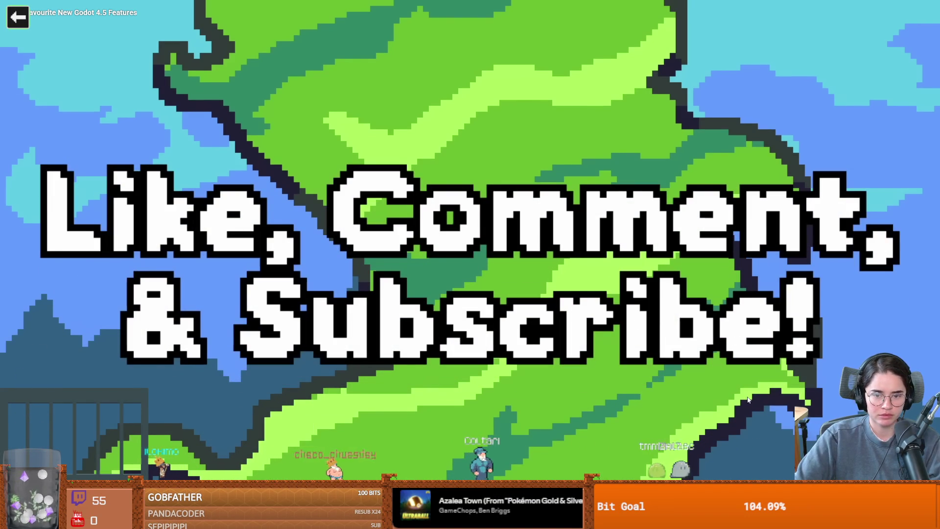
click(675, 277)
key(Escape)
click(565, 223)
scroll(518, 264, down, 1)
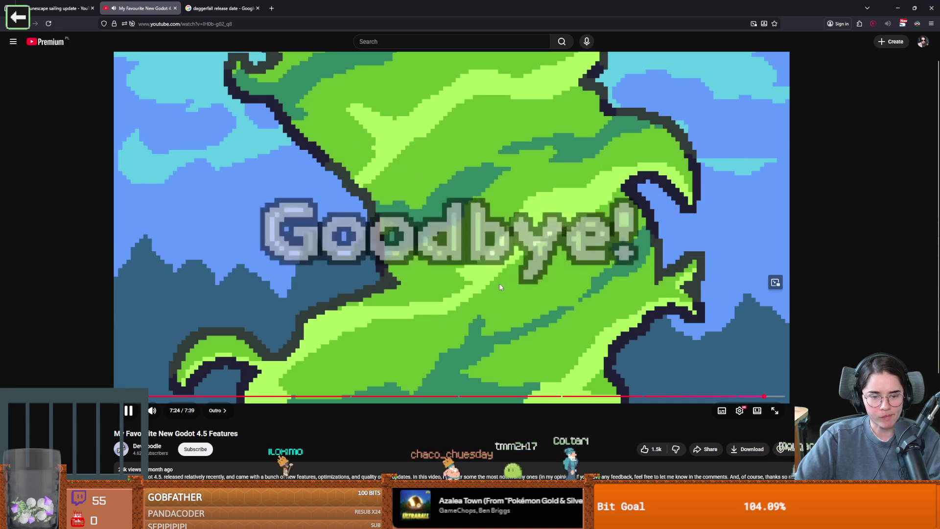
scroll(499, 285, up, 1)
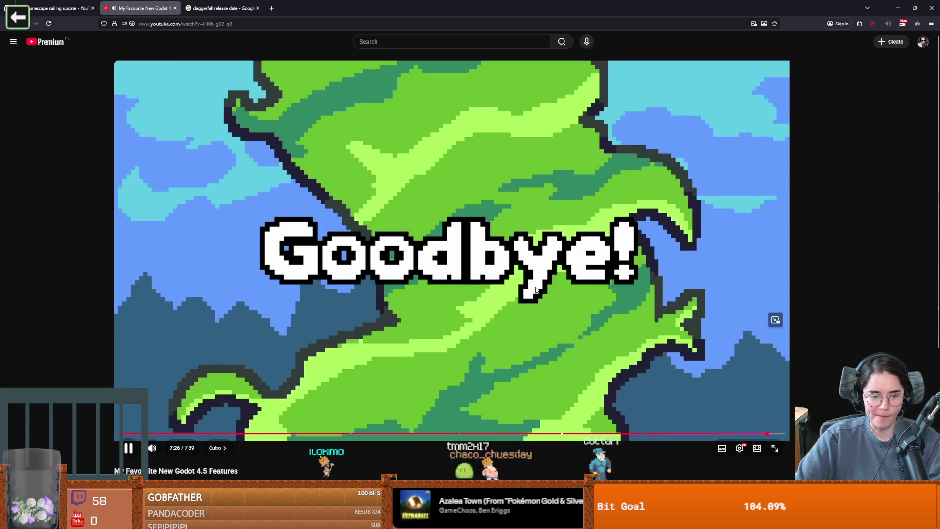
scroll(535, 289, down, 1)
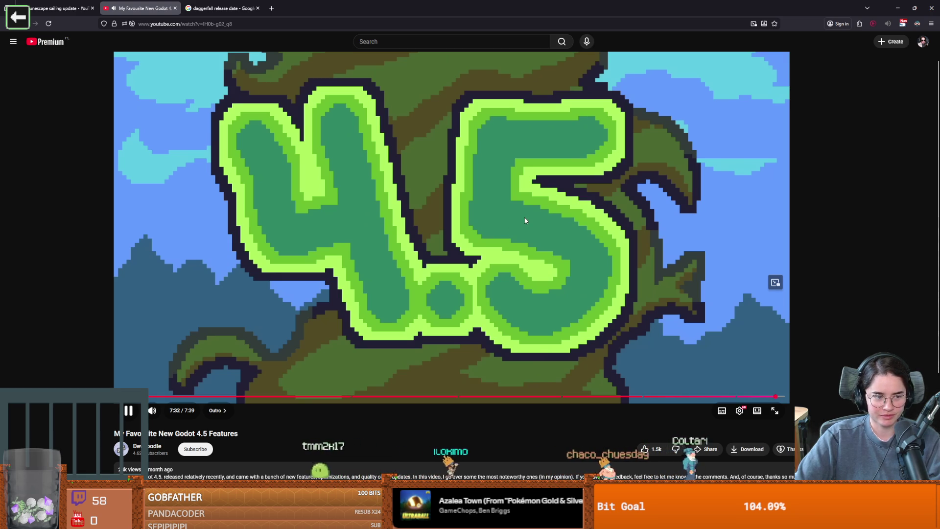
Step: Pause the video near its end and switch from the browser to the chat game launcher
click(535, 221)
key(alt+Tab)
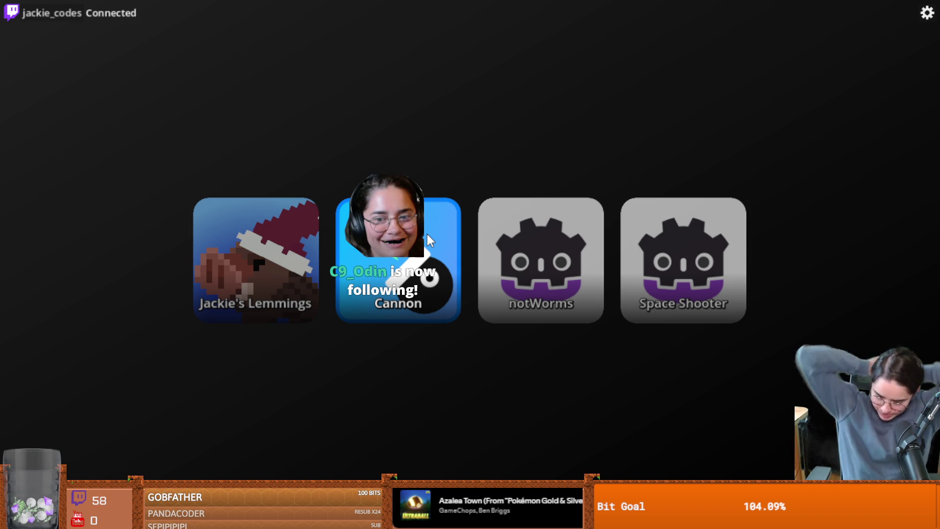
Step: Play a chat round of the Cannon game, then quit back to game selection
click(434, 281)
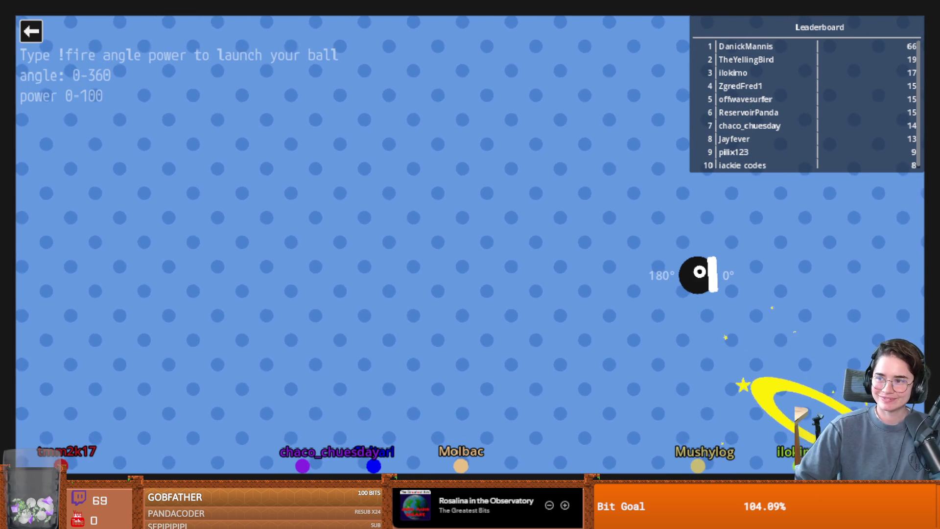
click(32, 32)
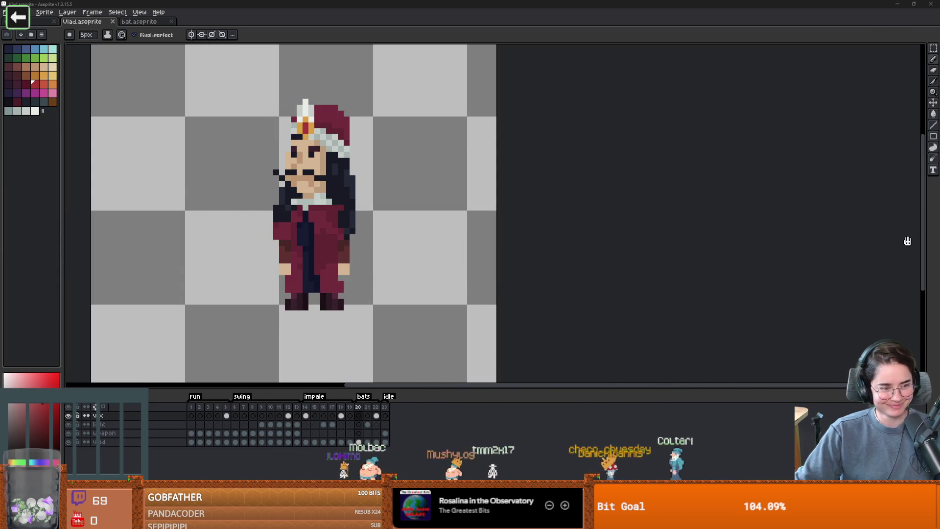
scroll(409, 225, left, 1)
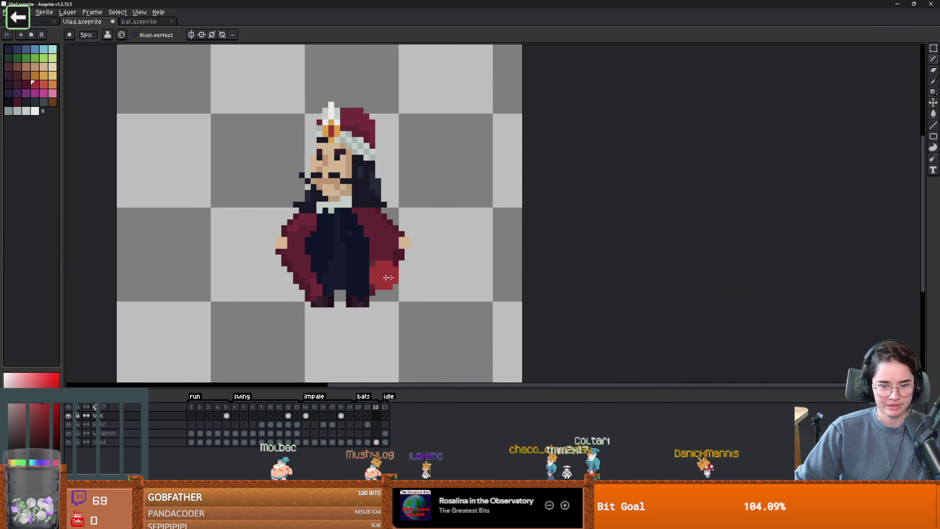
scroll(372, 277, right, 1)
scroll(363, 345, up, 1)
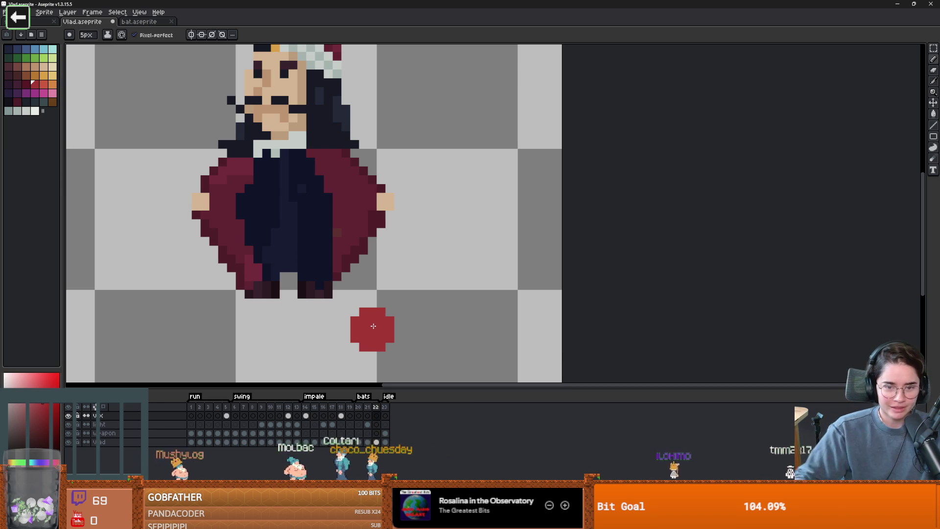
drag(204, 220, 263, 191)
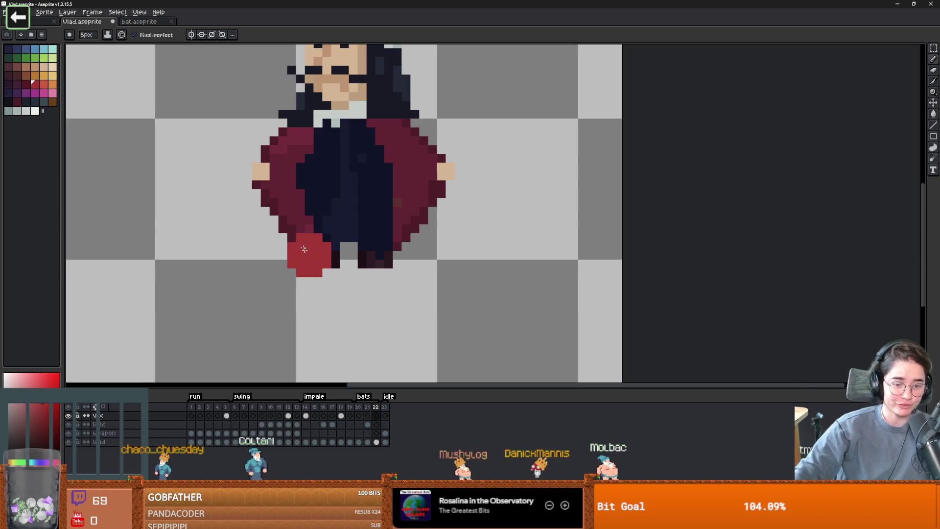
key(Return)
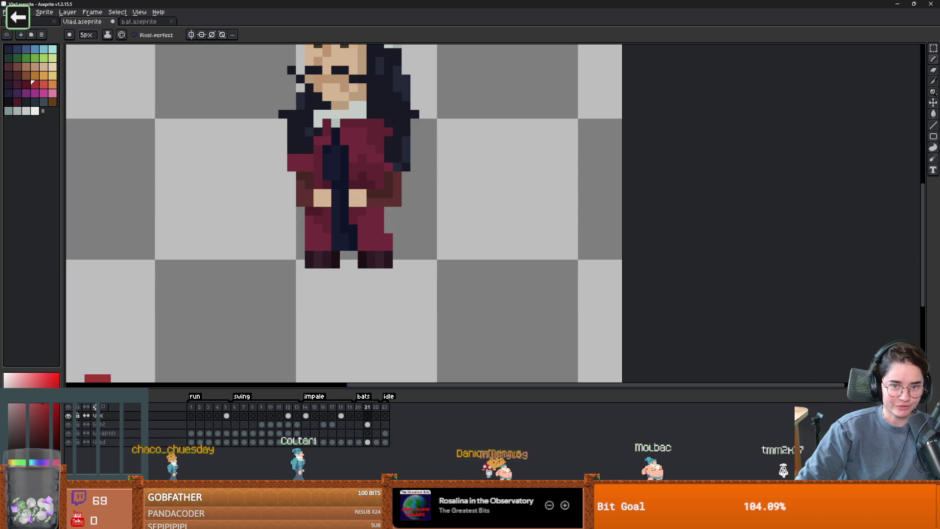
scroll(279, 172, down, 1)
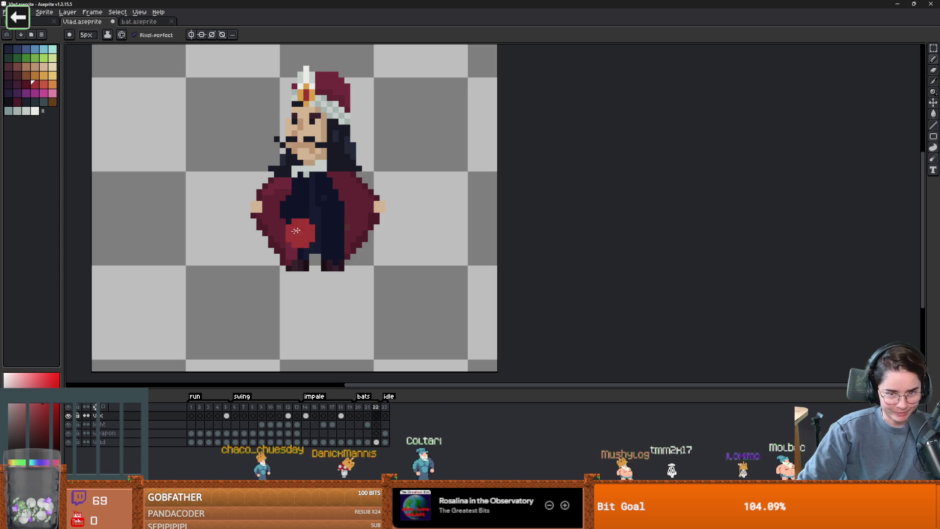
drag(306, 225, 282, 267)
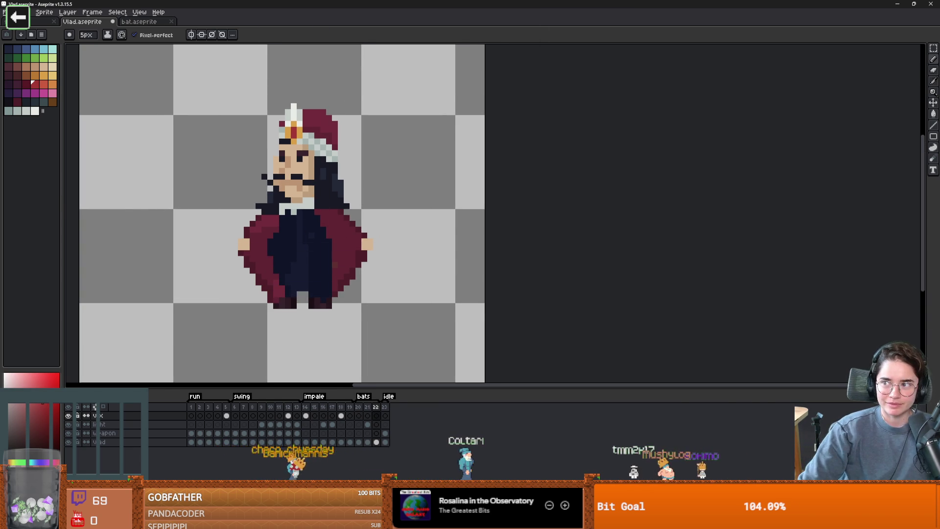
key(alt+Tab)
scroll(440, 216, right, 3)
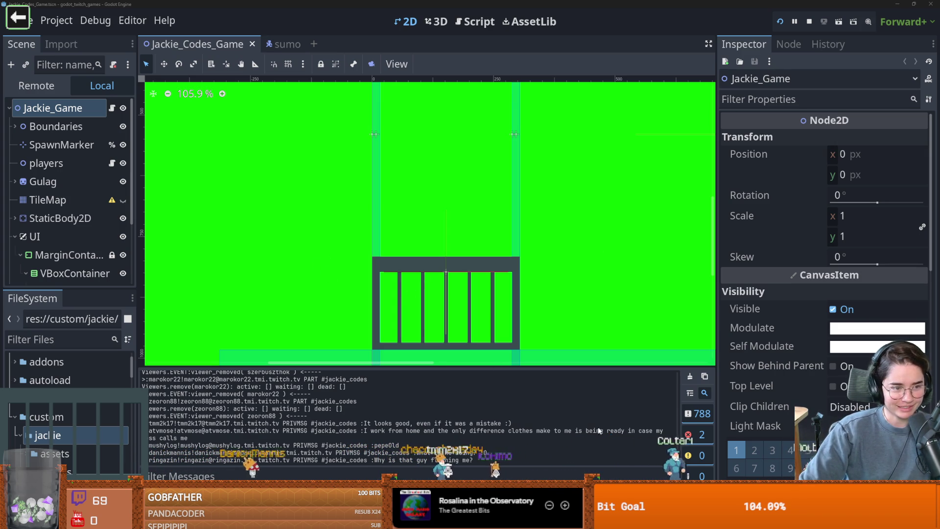
Step: Bring up the Godot Project Manager's list of projects
key(F5)
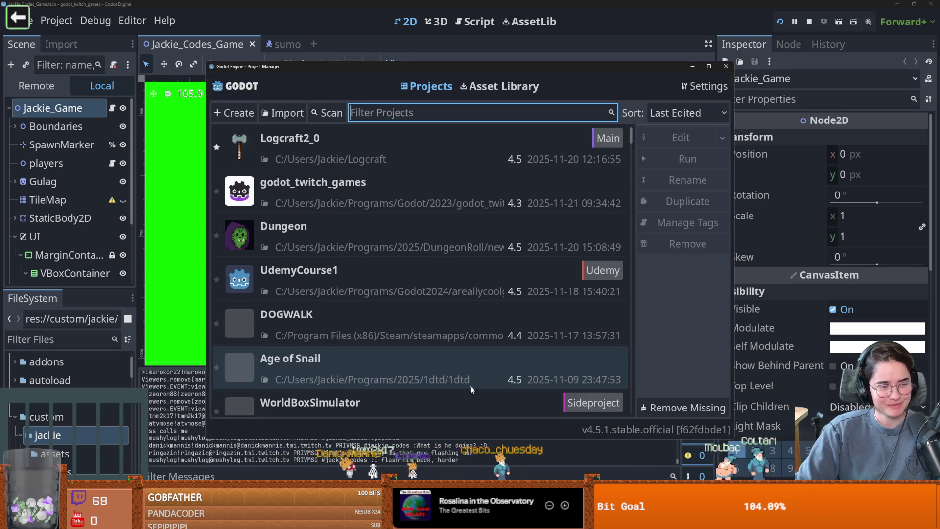
Step: Maximize the Project Manager and open the Dungeon project in the editor
click(709, 66)
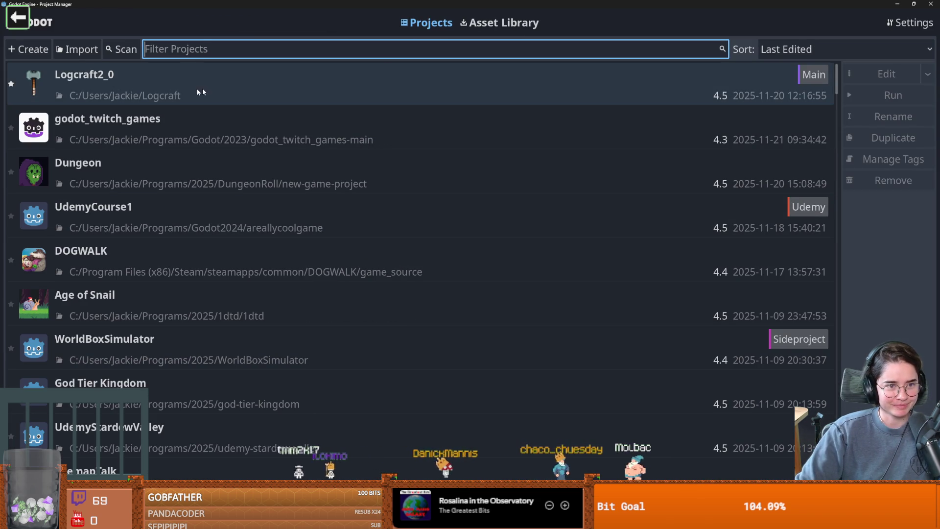
click(195, 101)
click(135, 132)
double_click(130, 158)
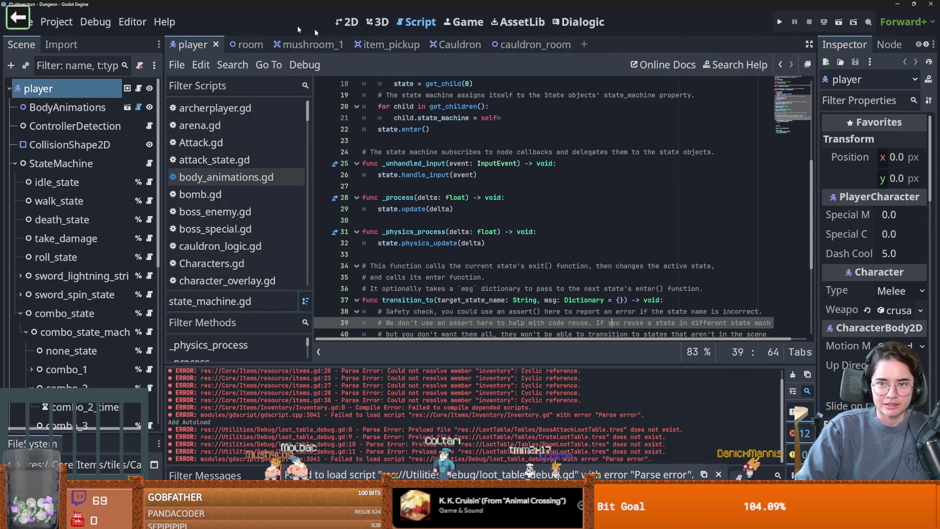
Step: Close the player, room, mushroom_1, item_pickup and cauldron_room scene tabs
click(216, 45)
click(218, 44)
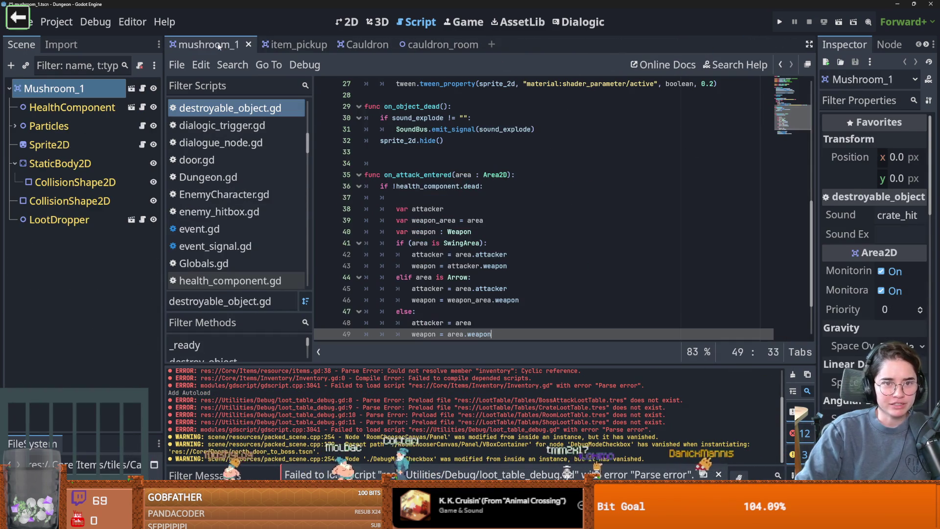
middle_click(239, 47)
middle_click(239, 47)
click(241, 47)
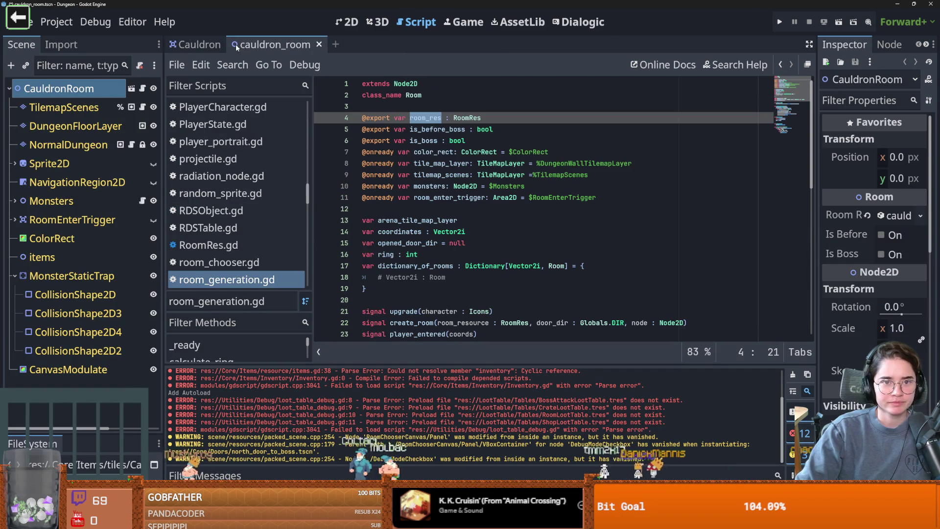
middle_click(312, 47)
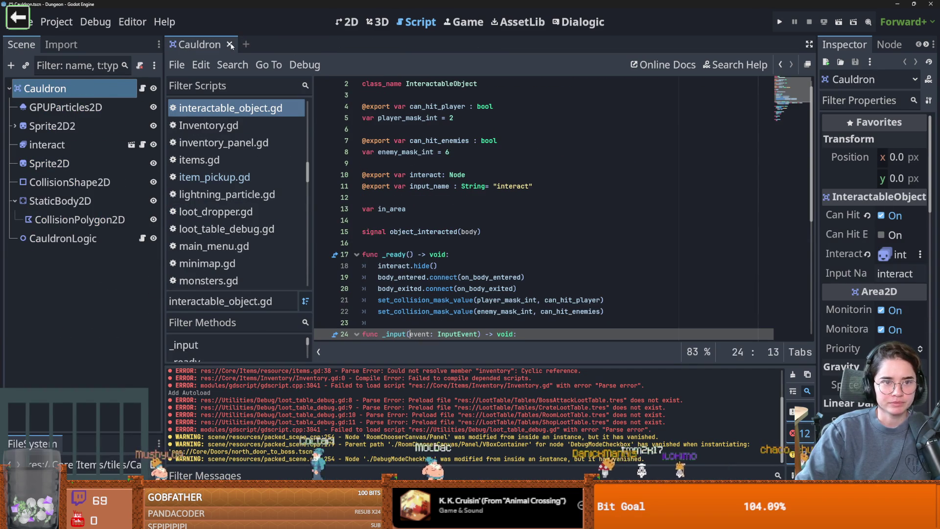
Step: Expand the FileSystem dock, filter it by 'vlad', and open vlad.tscn
drag(82, 433, 68, 239)
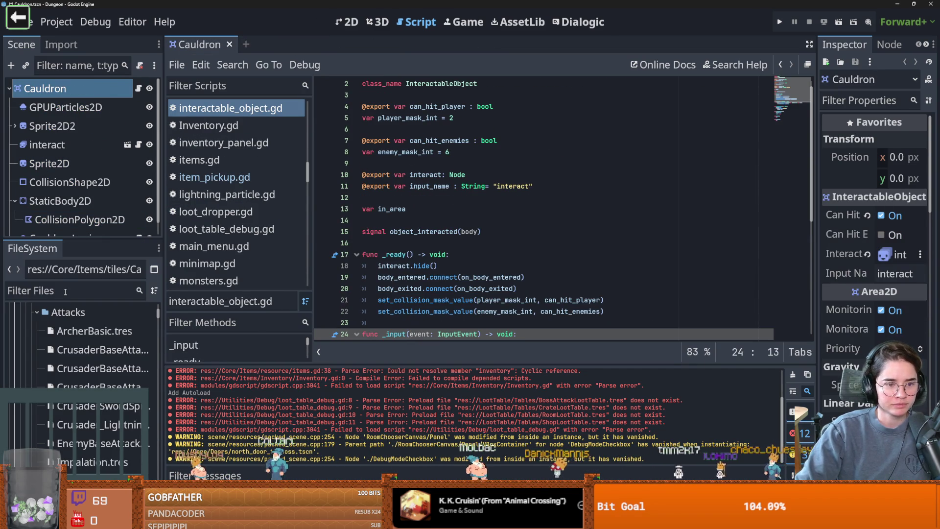
text(vlad)
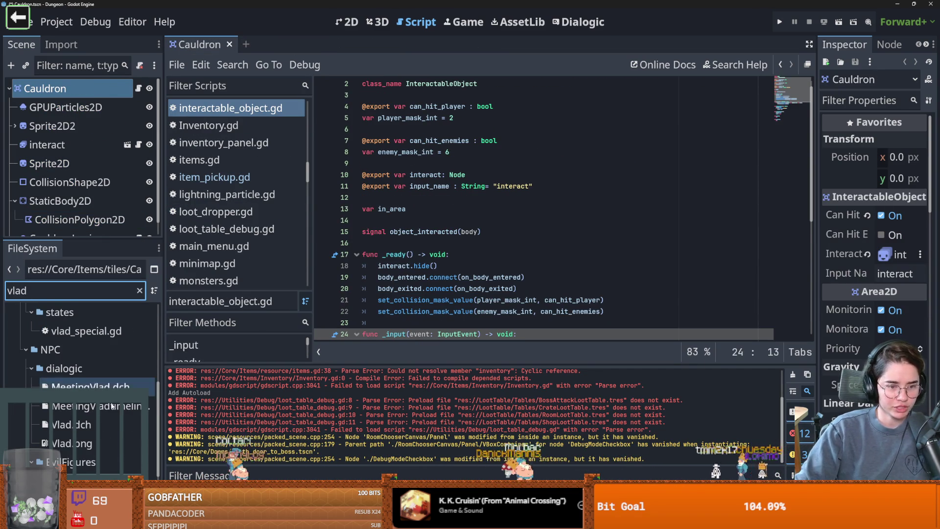
double_click(73, 456)
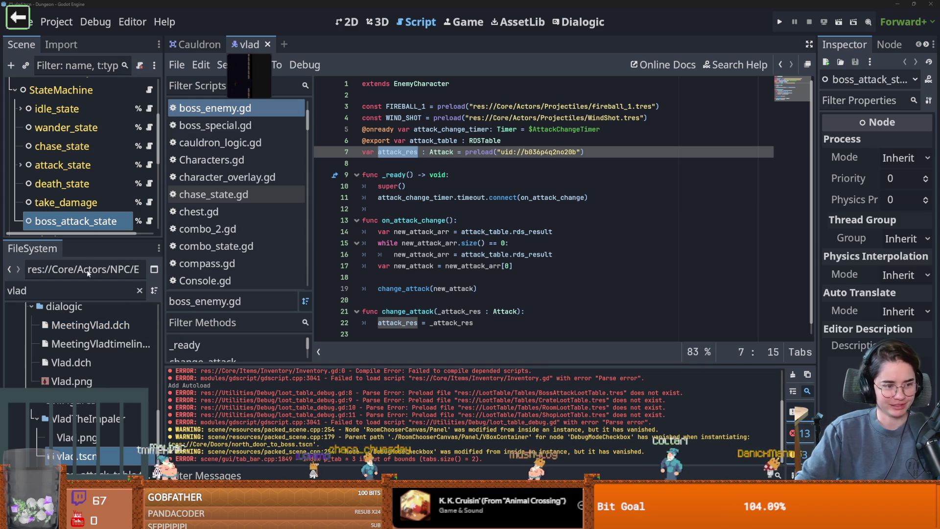
Step: Add a blank line 18 in boss_enemy.gd's on_attack_change and save the vlad scene
click(421, 275)
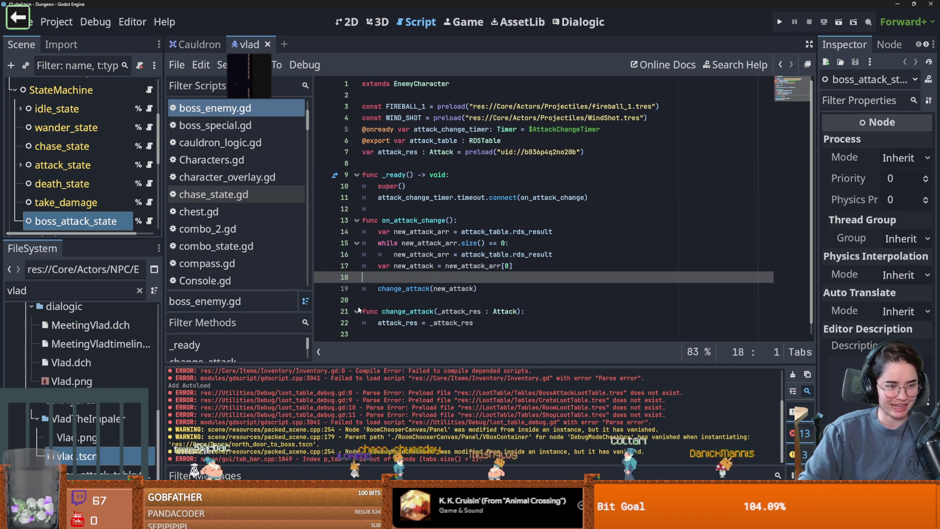
scroll(413, 294, down, 1)
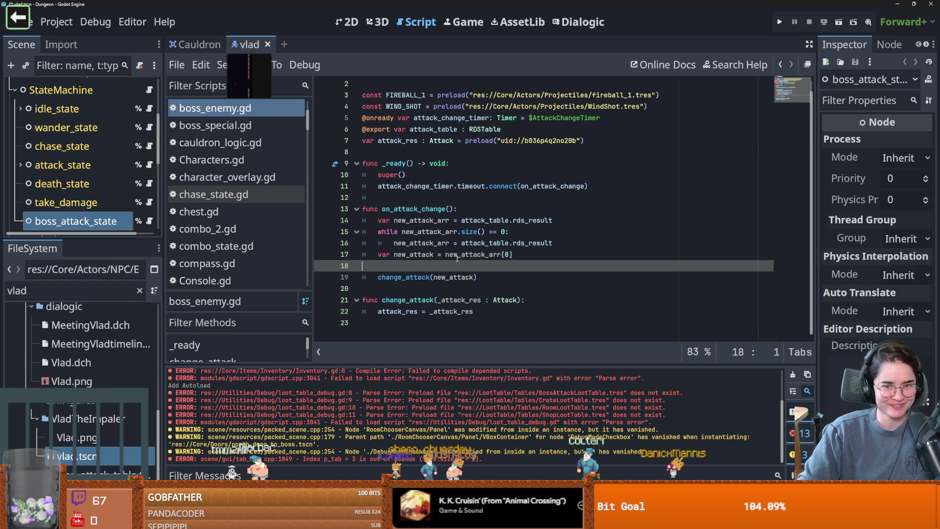
scroll(455, 258, up, 1)
key(ctrl+s)
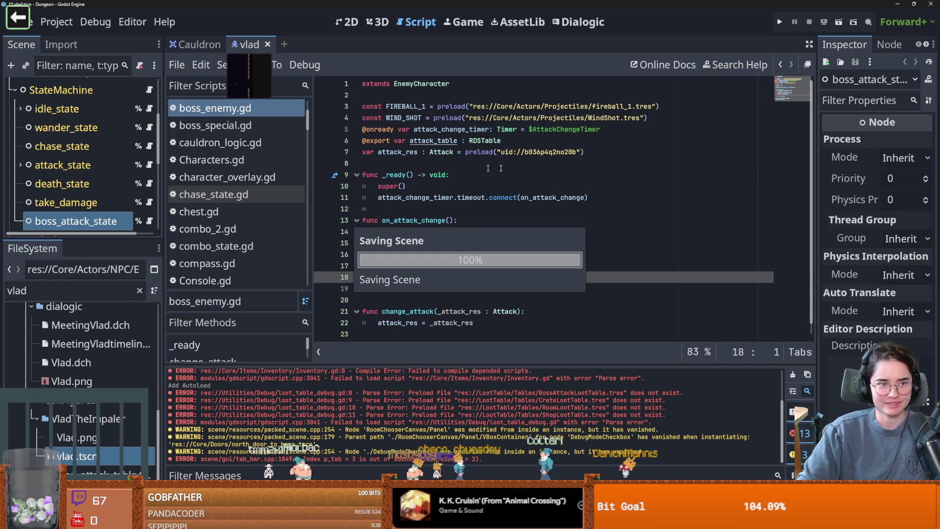
drag(114, 247, 139, 404)
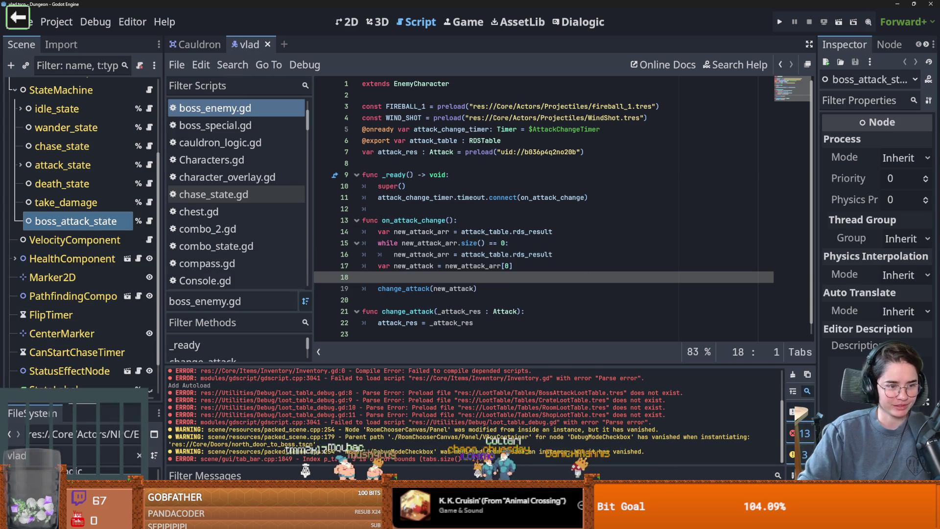
Step: Enlarge the Scene dock, collapse StateMachine, and show the vlad scene in the 2D view
drag(163, 304, 219, 301)
scroll(131, 270, up, 3)
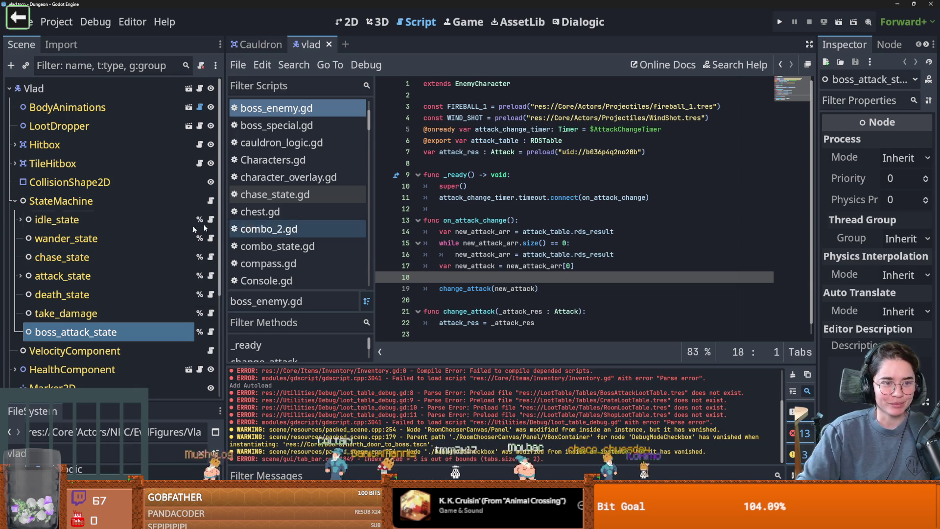
click(15, 201)
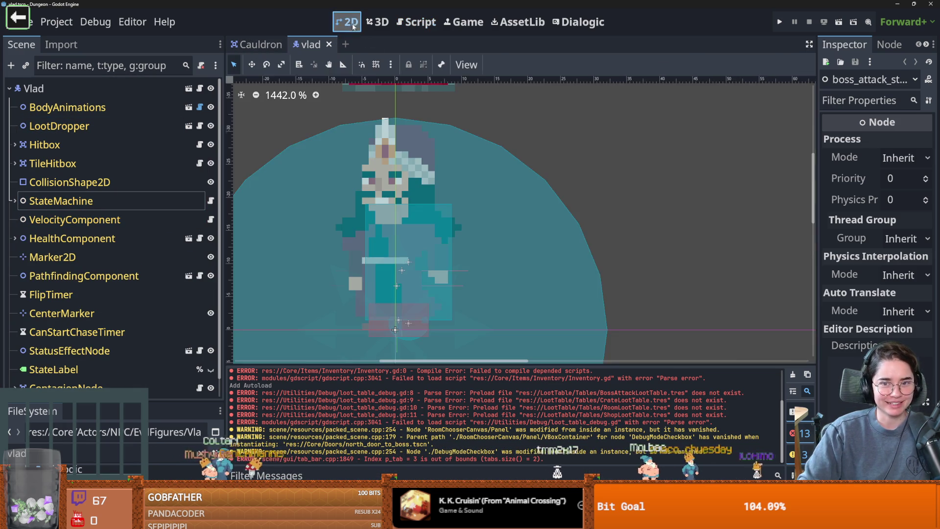
click(347, 21)
scroll(406, 210, down, 5)
scroll(395, 216, up, 5)
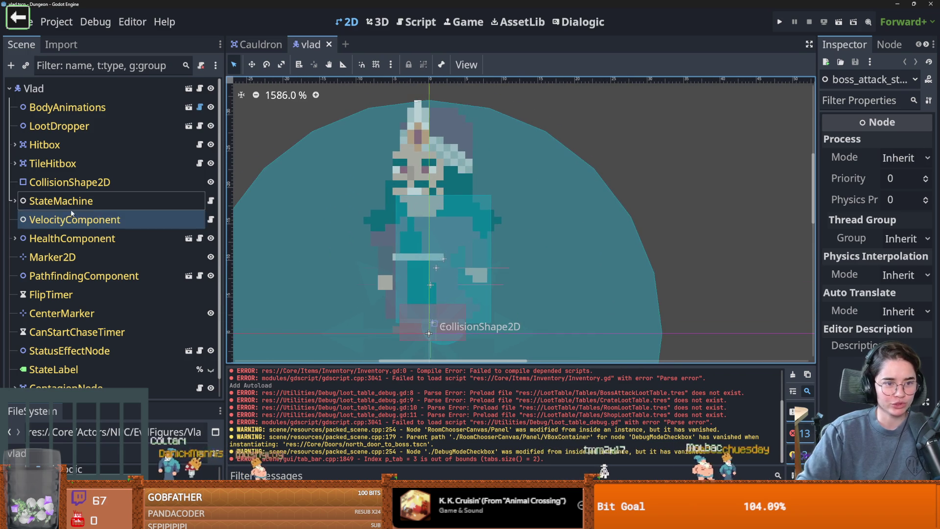
Step: Save the vlad scene and select its BodyAnimations node
scroll(81, 347, down, 1)
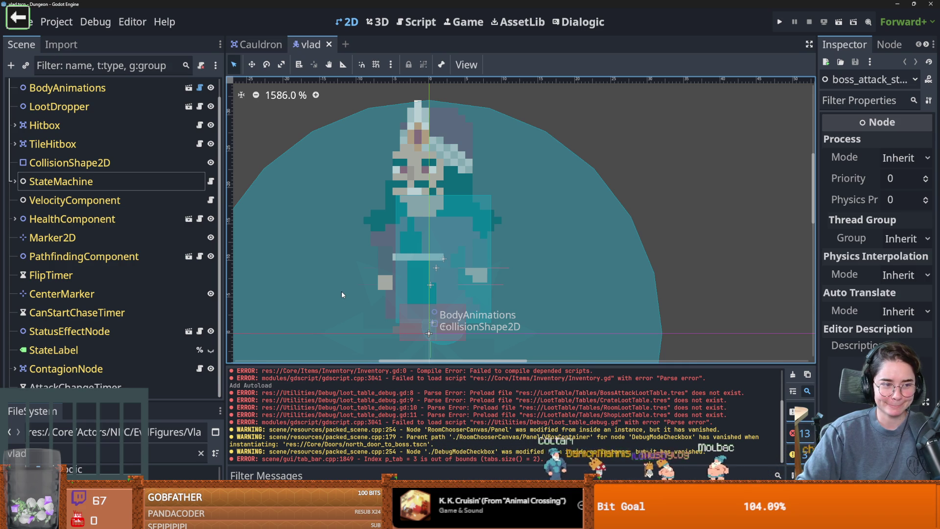
scroll(327, 297, down, 2)
key(ctrl+s)
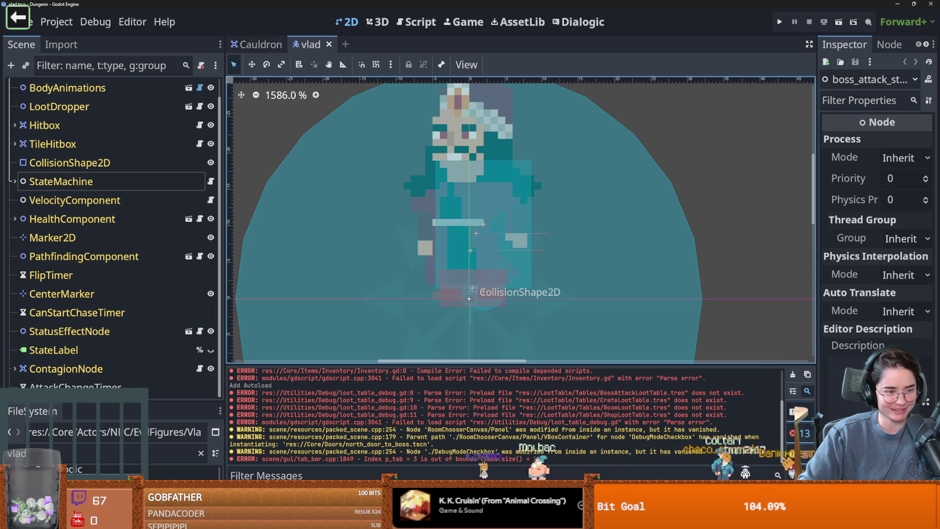
scroll(454, 315, up, 1)
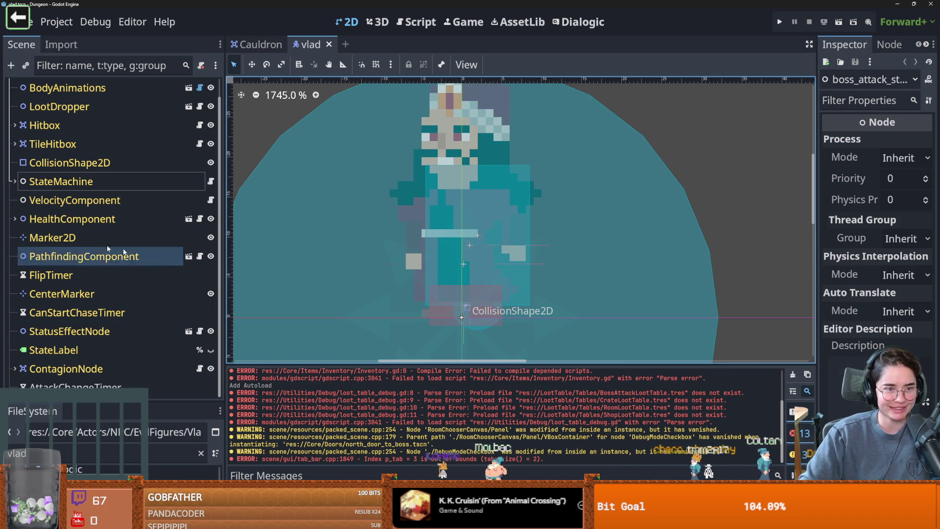
scroll(54, 186, up, 1)
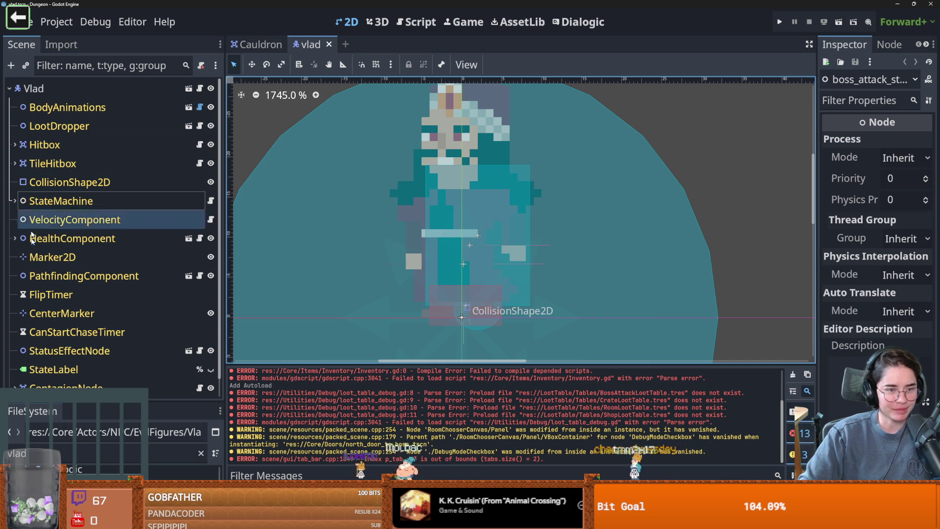
click(182, 109)
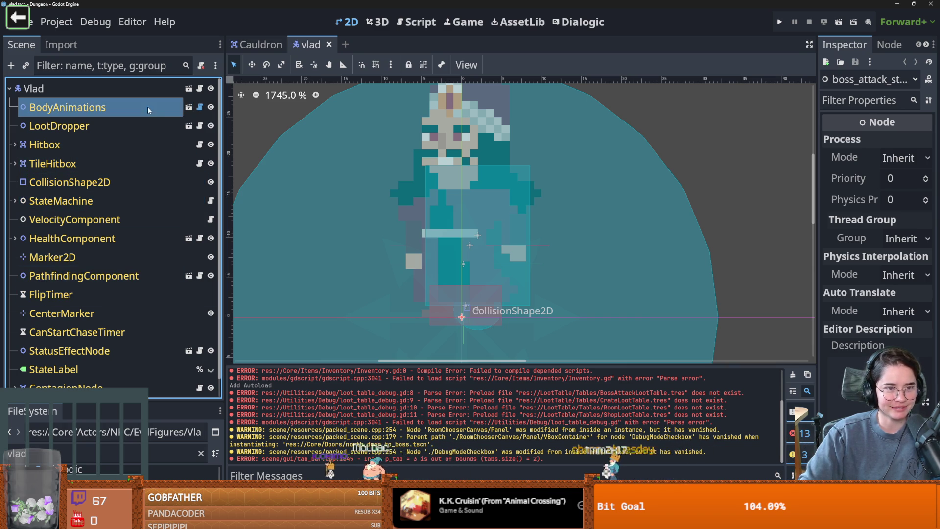
Step: Peek at the body_animations scene, then pan the vlad canvas around Vlad and widen the Inspector
click(188, 108)
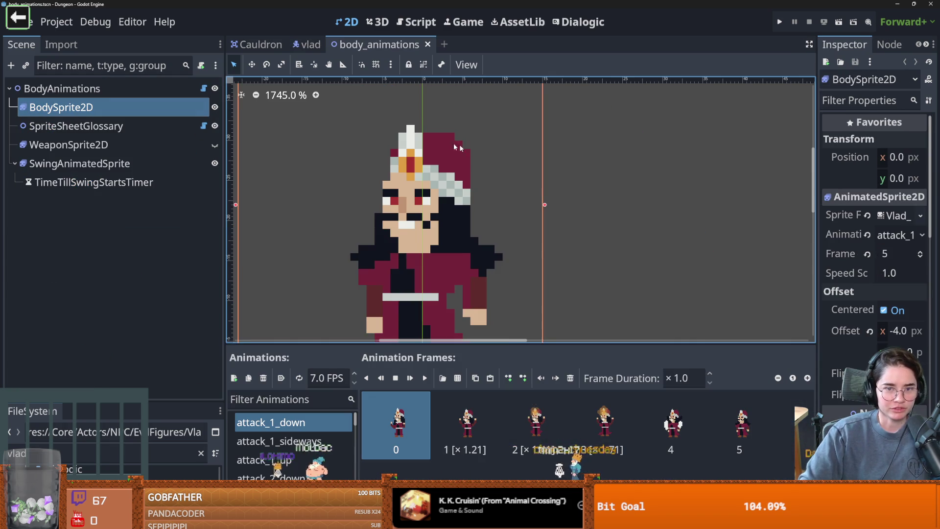
click(307, 45)
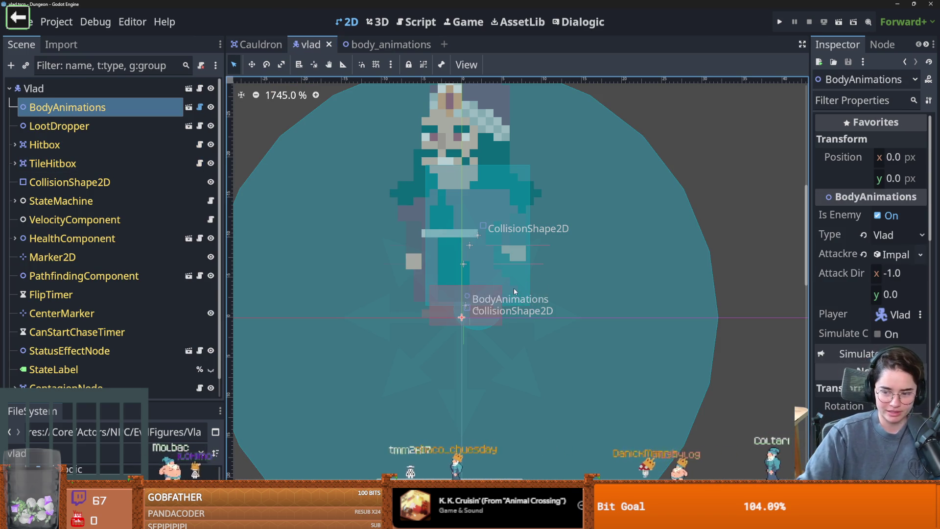
scroll(520, 336, down, 1)
drag(521, 336, 528, 311)
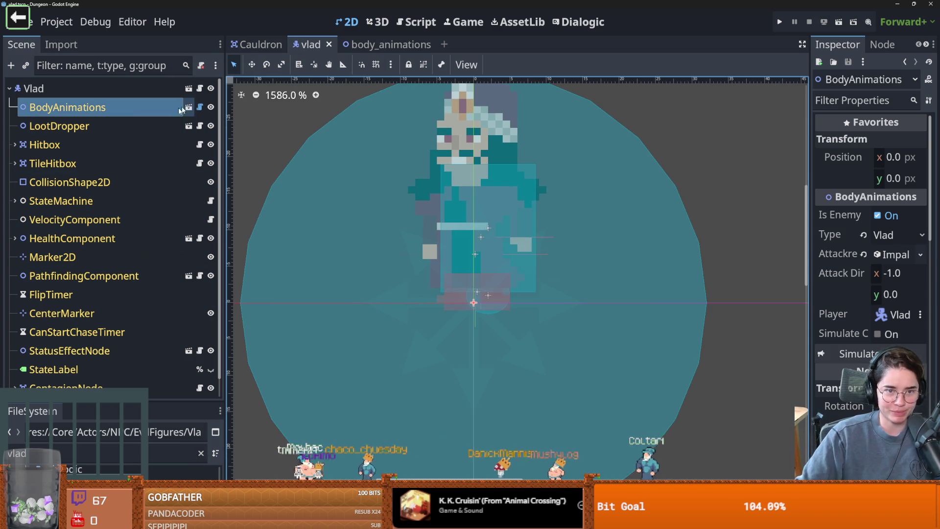
key(s)
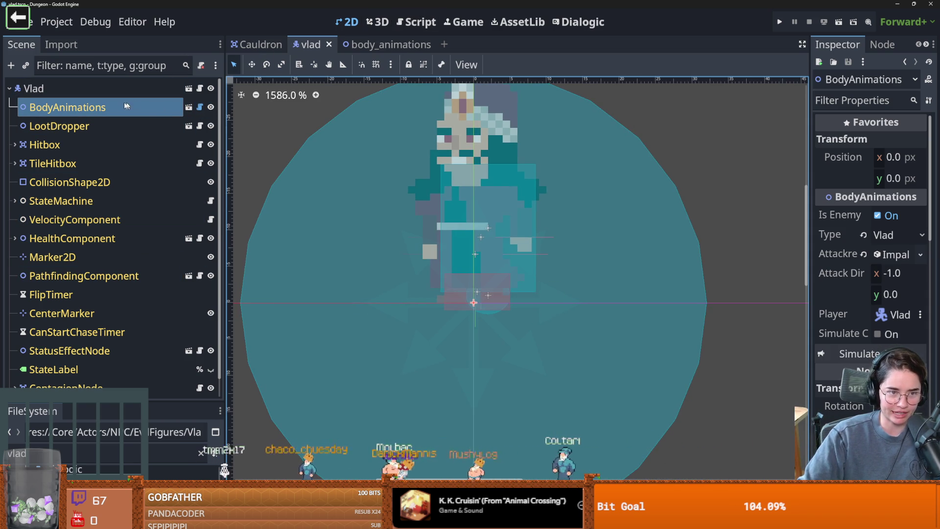
drag(809, 203, 705, 200)
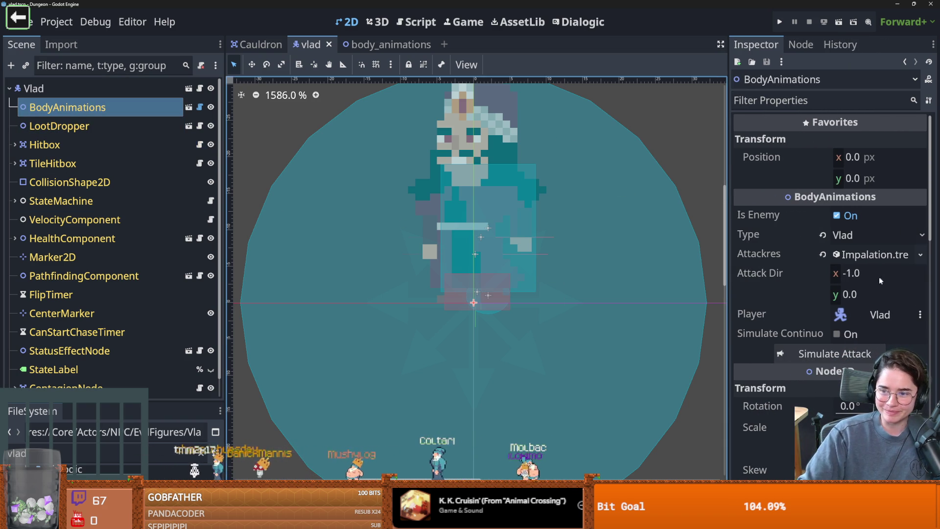
scroll(880, 275, down, 2)
scroll(812, 240, up, 1)
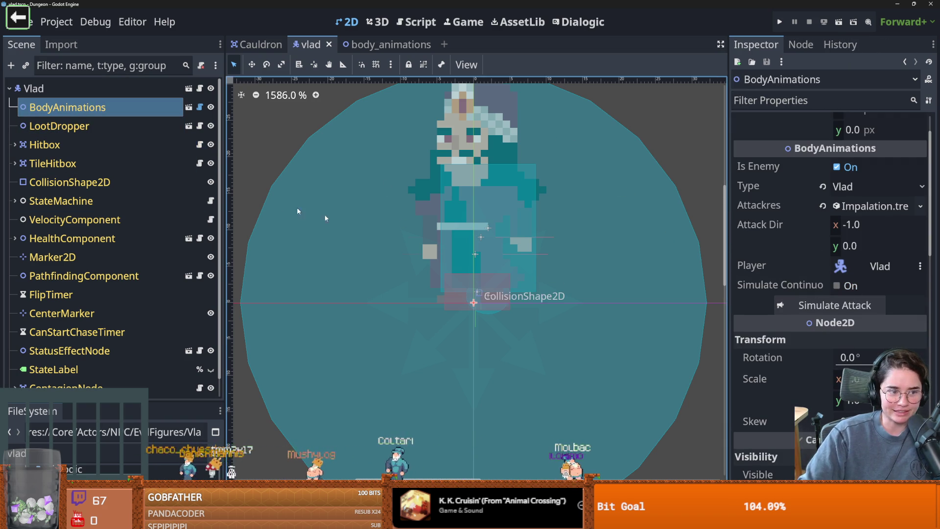
Step: Confirm BodyAnimations' Type stays Vlad, then open body_animations.tscn and select SpriteSheetGlossary
click(189, 107)
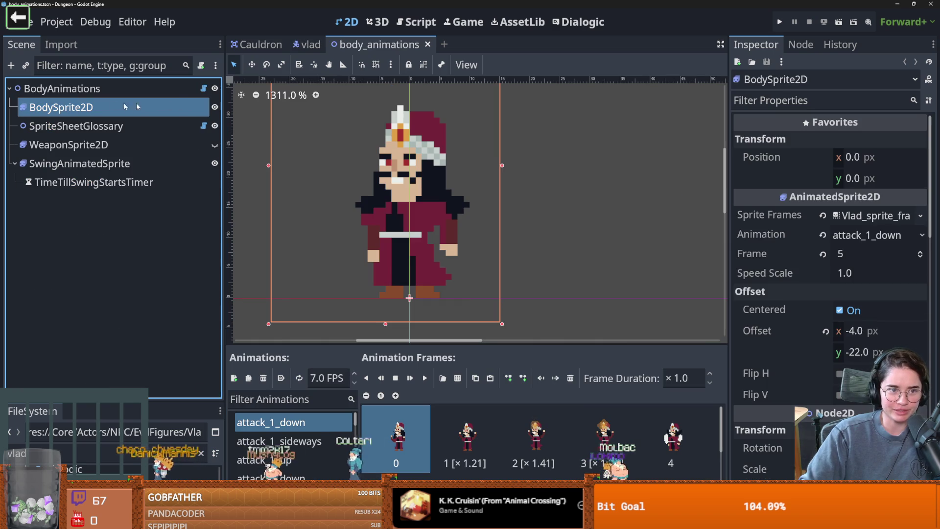
click(308, 44)
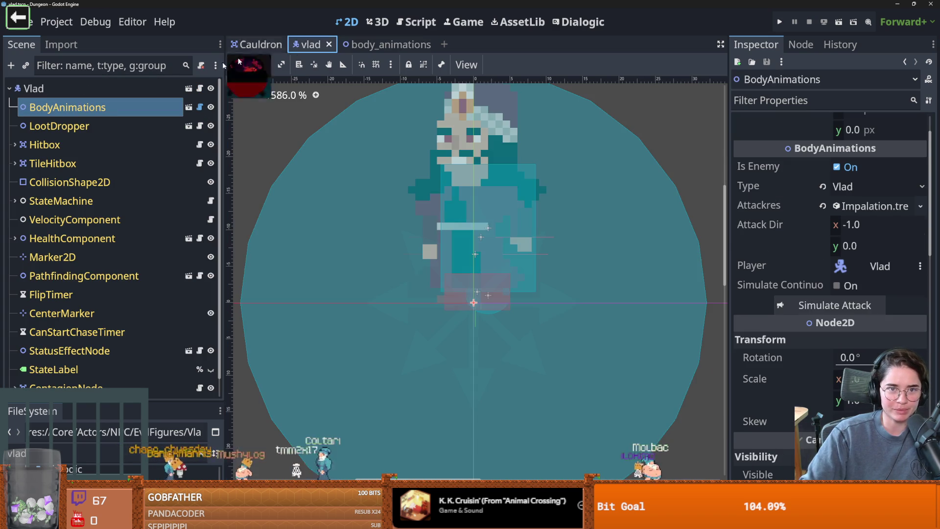
click(65, 93)
click(128, 112)
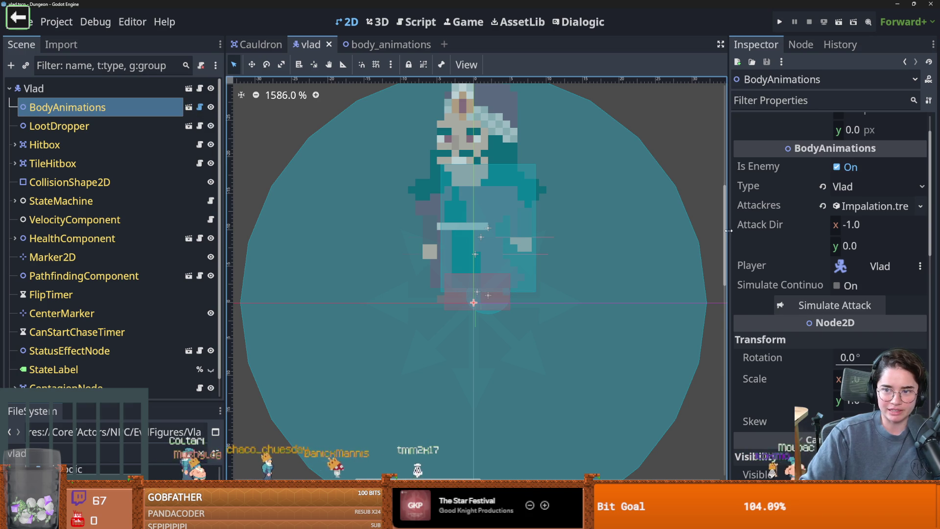
drag(727, 231, 707, 235)
scroll(832, 220, up, 3)
click(831, 236)
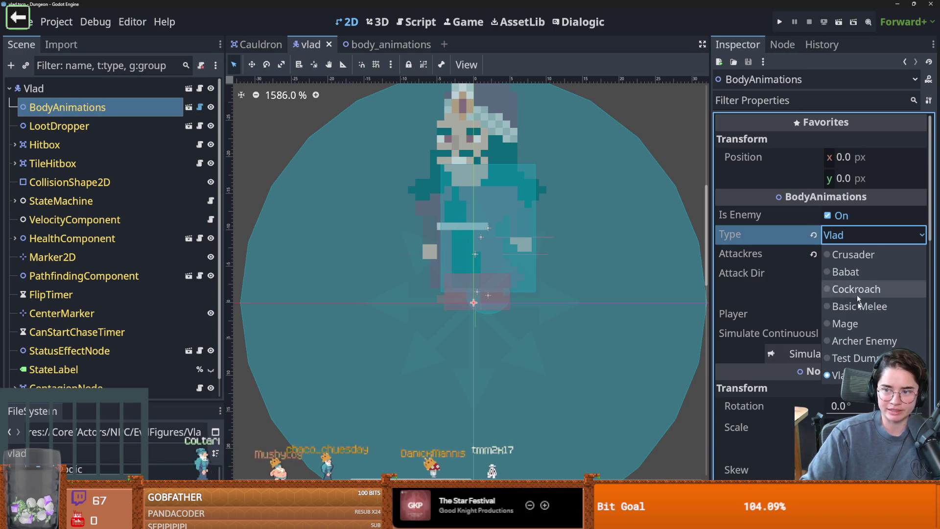
click(112, 112)
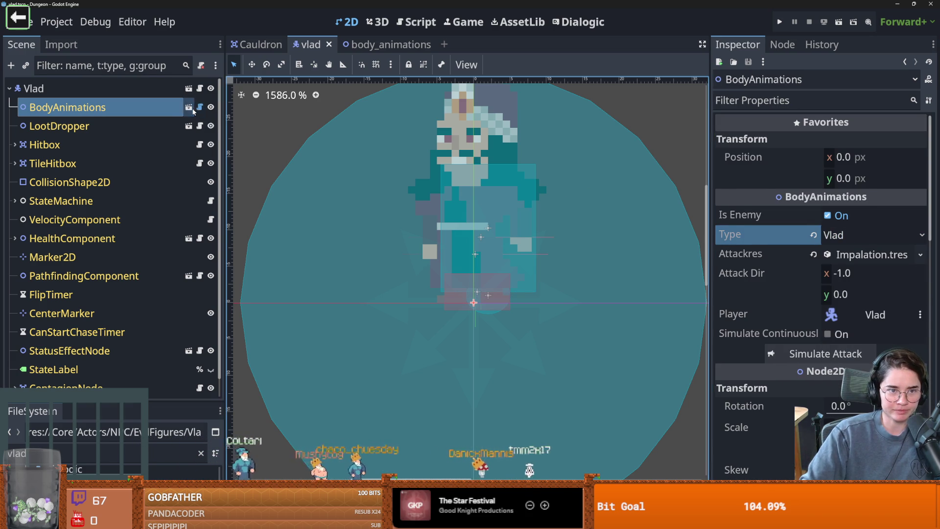
click(190, 108)
click(202, 129)
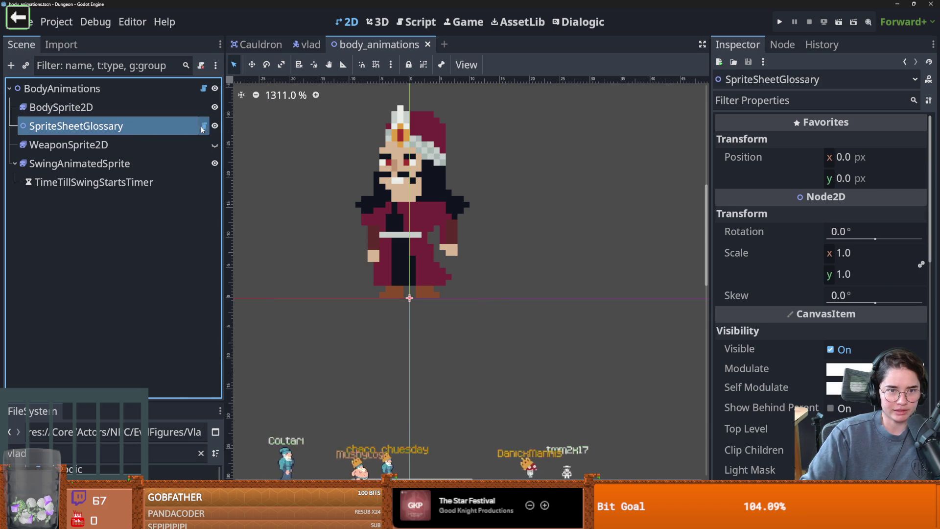
Step: Open the sprite sheet glossary script and read its character match cases
click(201, 129)
scroll(519, 245, down, 2)
click(531, 266)
drag(514, 254, 569, 254)
drag(511, 277, 582, 277)
scroll(492, 224, up, 2)
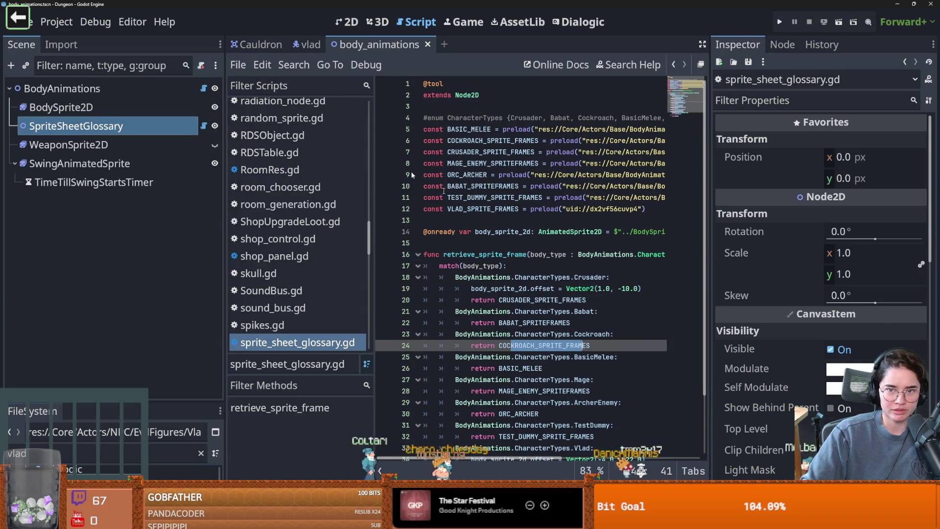
Step: Inspect BodySprite2D, SwingAnimatedSprite and the body_animations.gd script in the body_animations scene
click(123, 107)
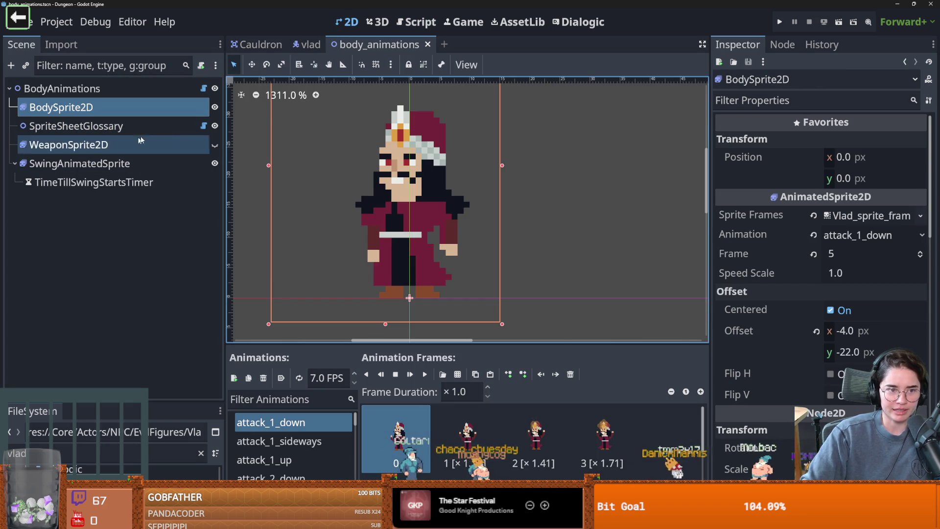
scroll(325, 210, down, 2)
click(79, 163)
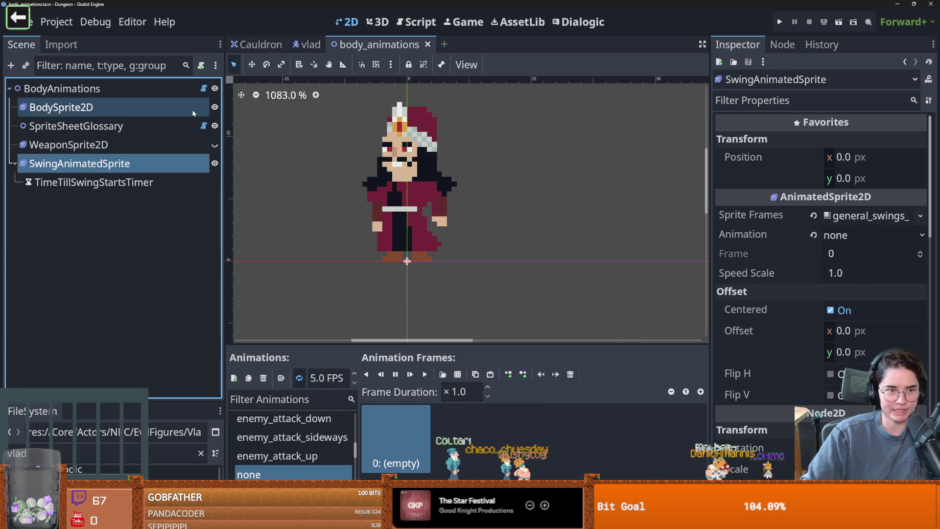
click(203, 89)
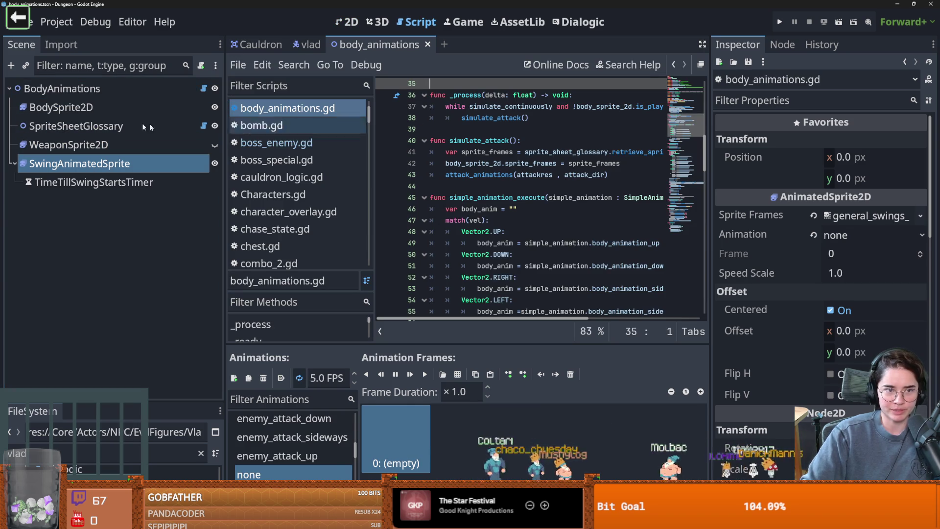
click(91, 109)
click(91, 126)
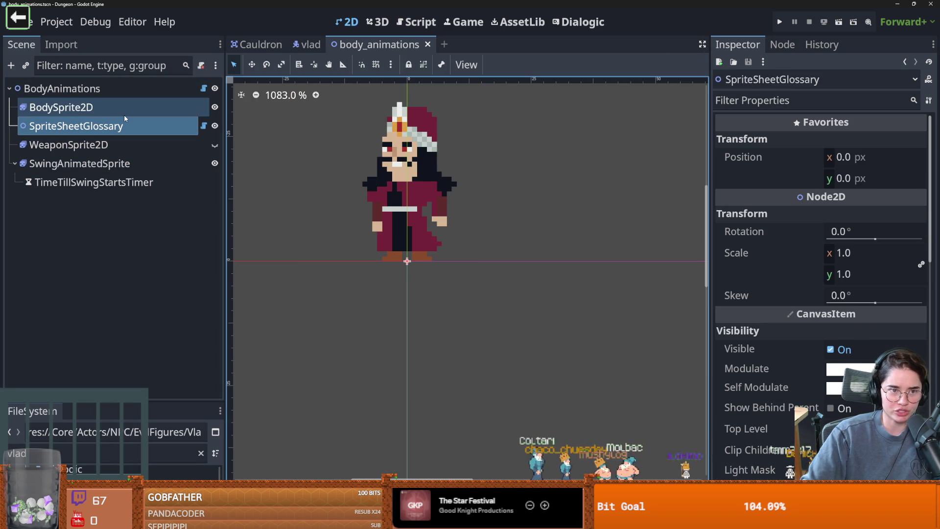
Step: Expand BodyAnimations' Impalation.tres attack resource and widen the Inspector to read it
click(62, 89)
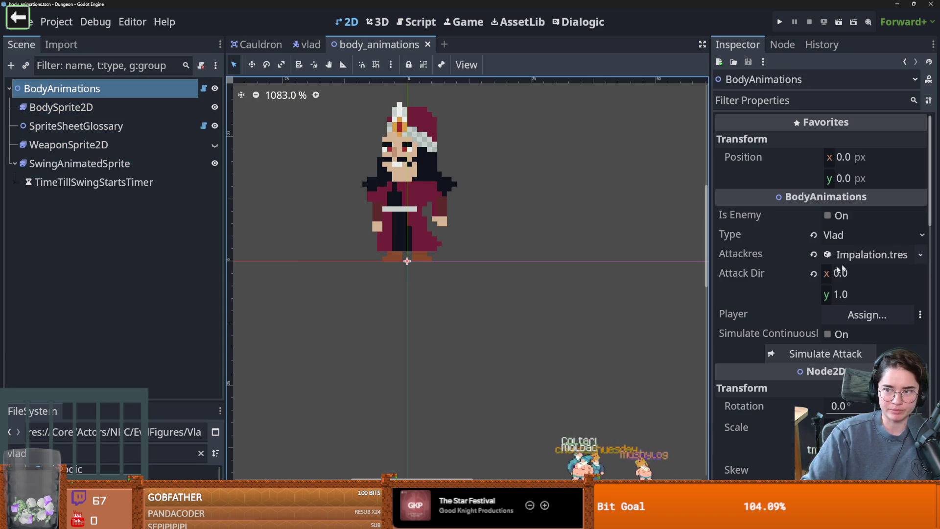
click(856, 254)
drag(708, 246, 486, 246)
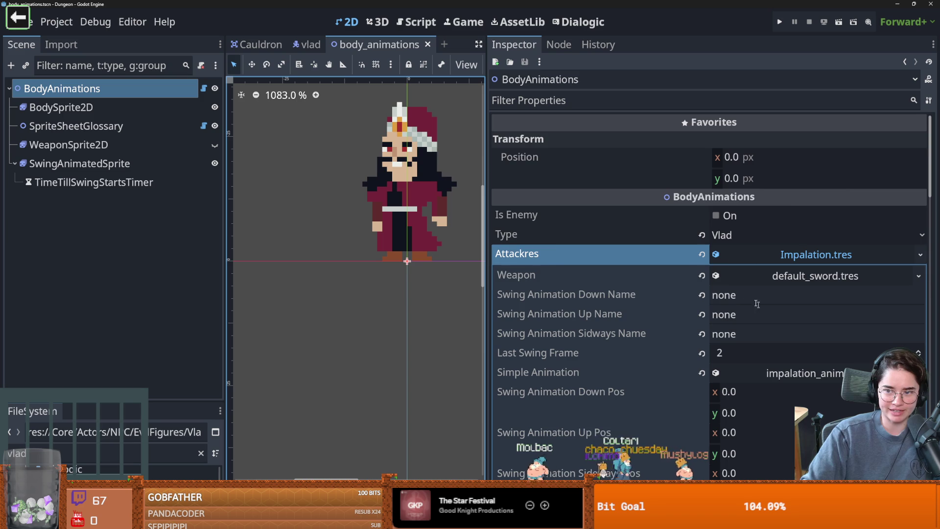
Step: Review Impalation.tres swing animation name settings, such as Swing Animation Up Name
scroll(649, 280, down, 2)
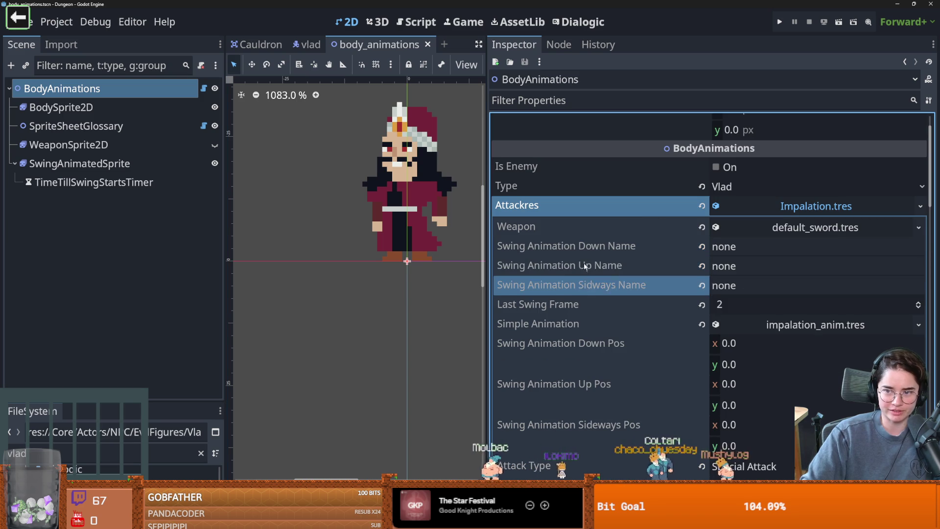
click(596, 289)
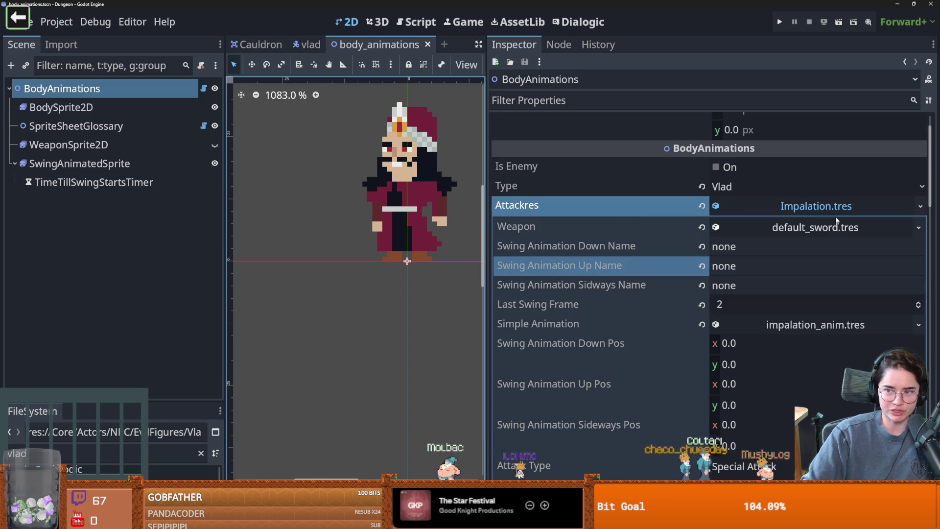
click(816, 206)
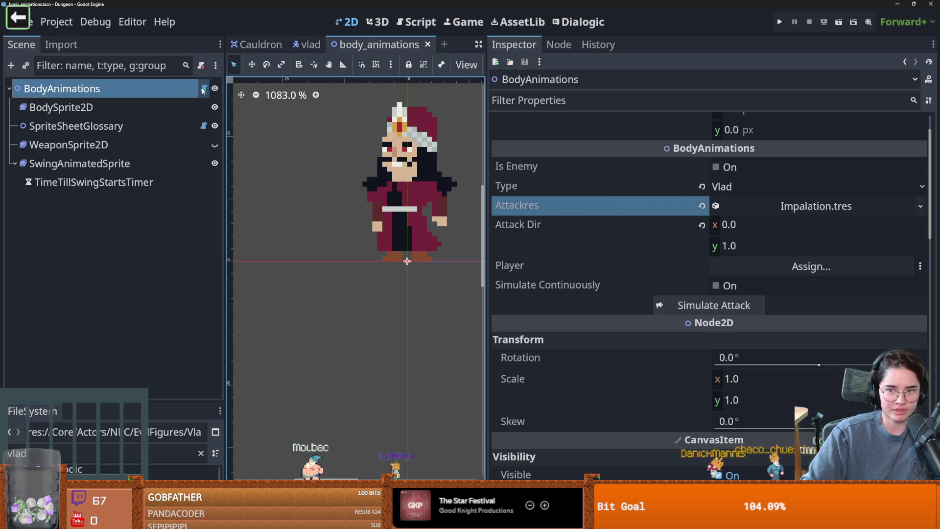
click(816, 206)
scroll(715, 298, down, 2)
click(744, 169)
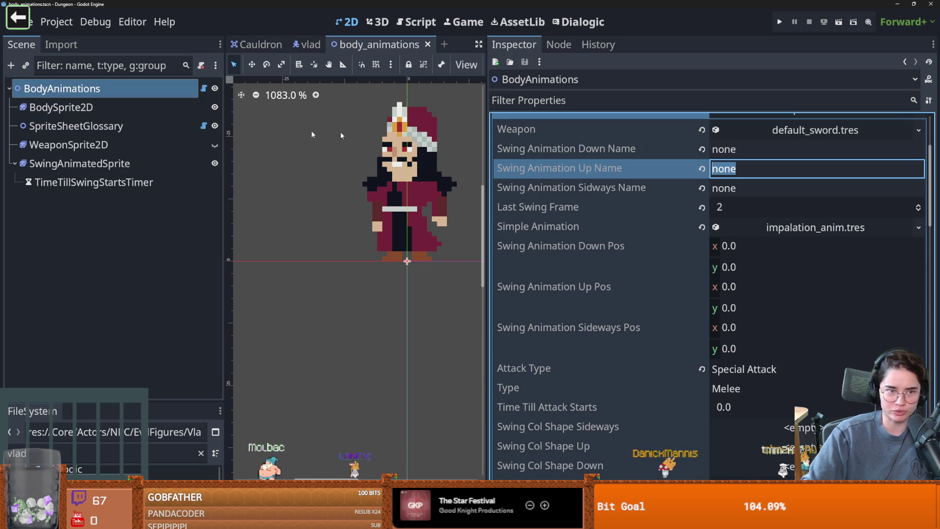
Step: Inspect BodySprite2D's sprite frames, then return to BodyAnimations' properties
click(99, 108)
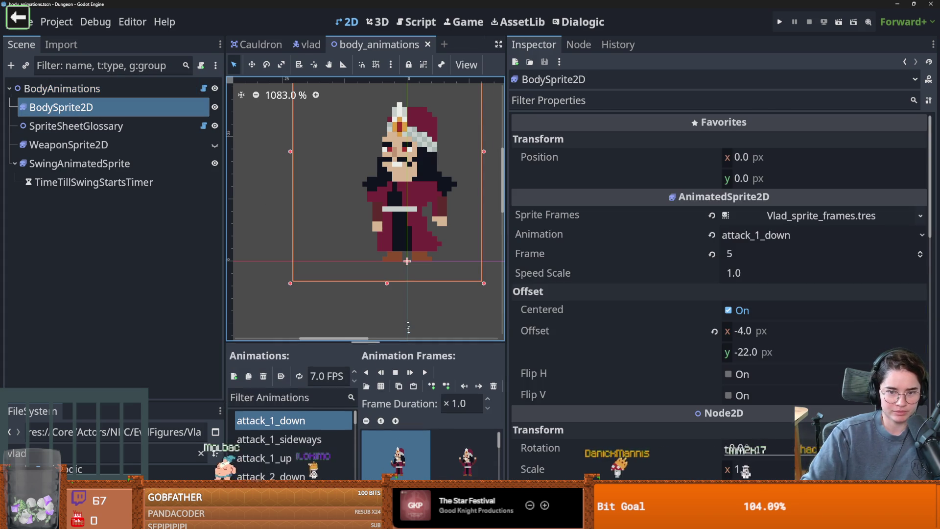
drag(506, 339, 600, 339)
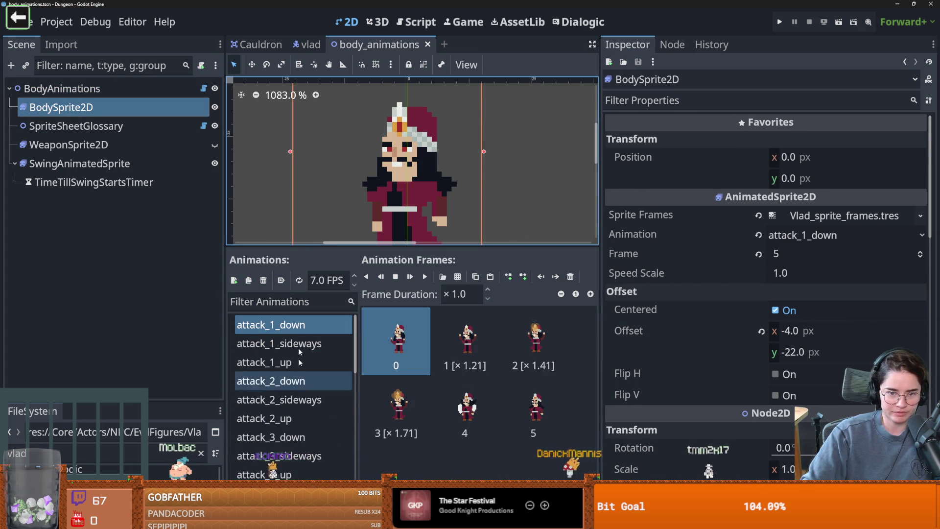
scroll(294, 391, down, 4)
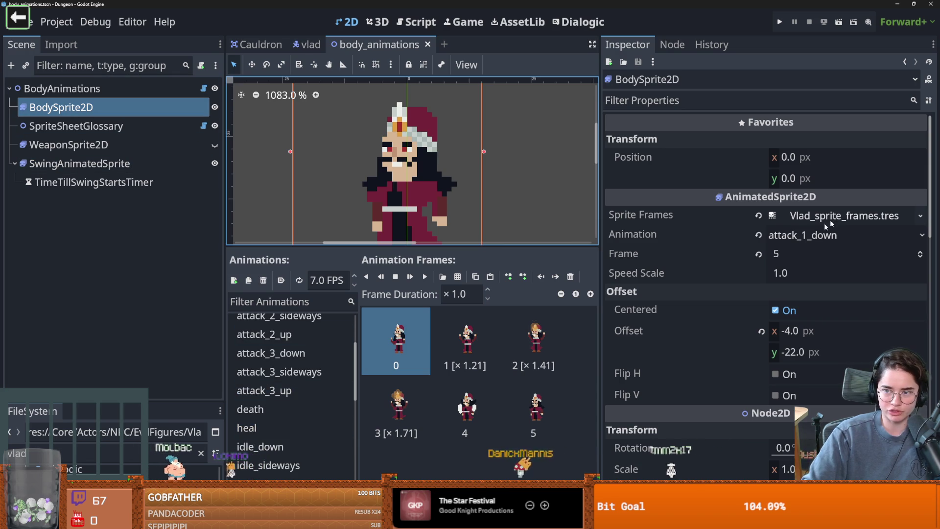
click(98, 88)
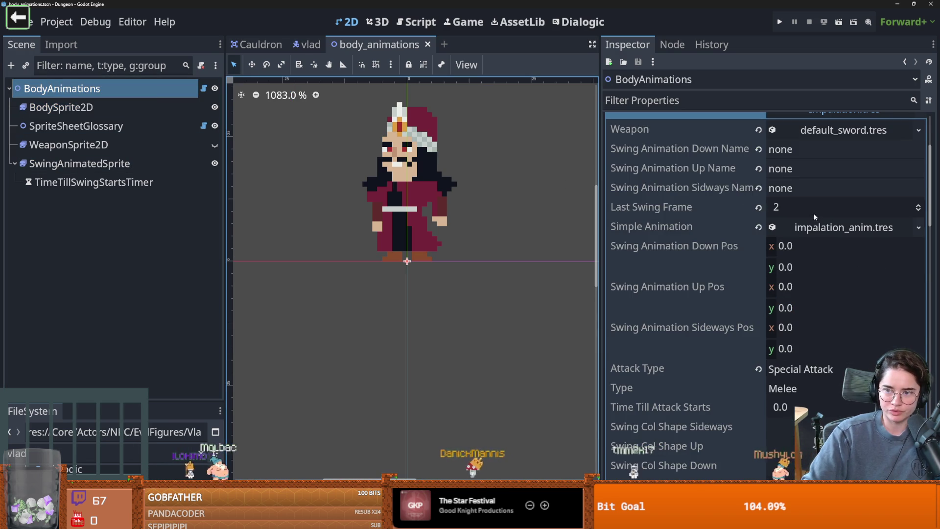
scroll(783, 245, up, 2)
scroll(649, 208, down, 1)
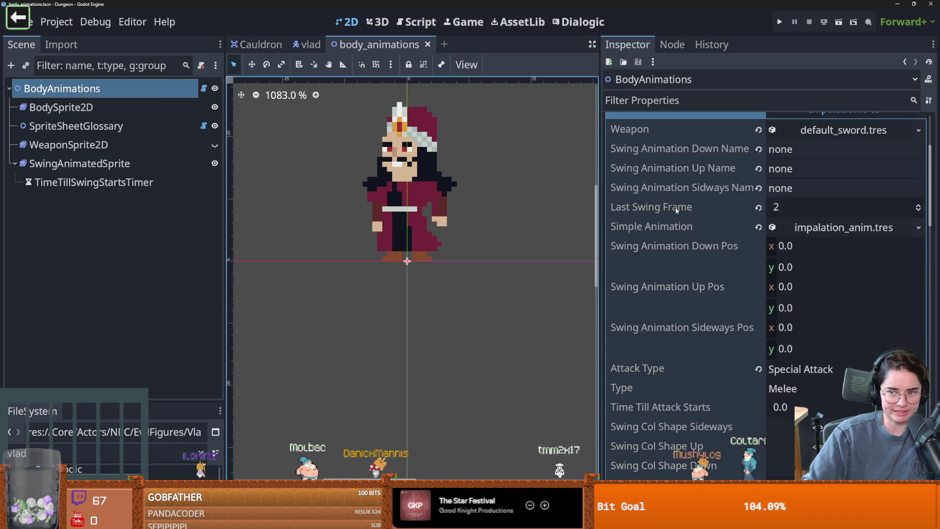
Step: Check BodyAnimations' Simple Animation and Attack Type, then select SwingAnimatedSprite and open sprite_sheet_glossary.gd
mouse_move(676, 210)
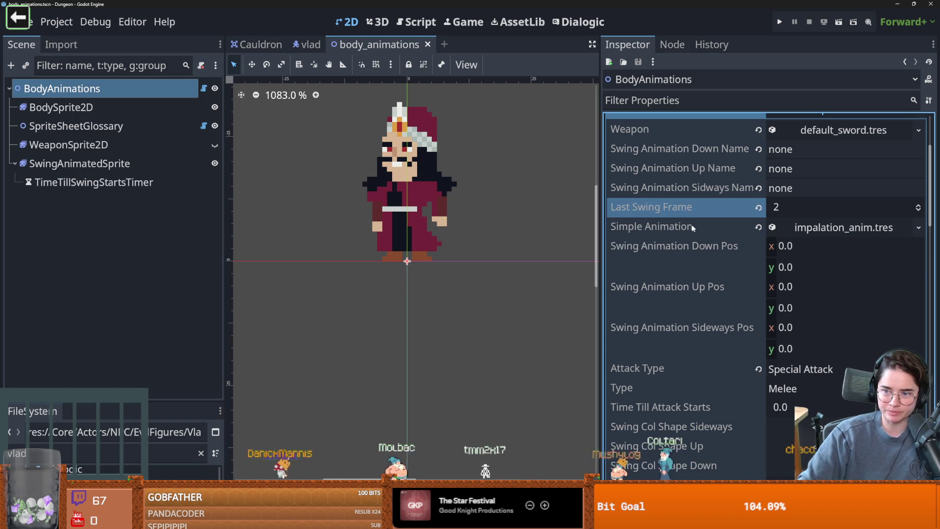
click(841, 231)
click(840, 230)
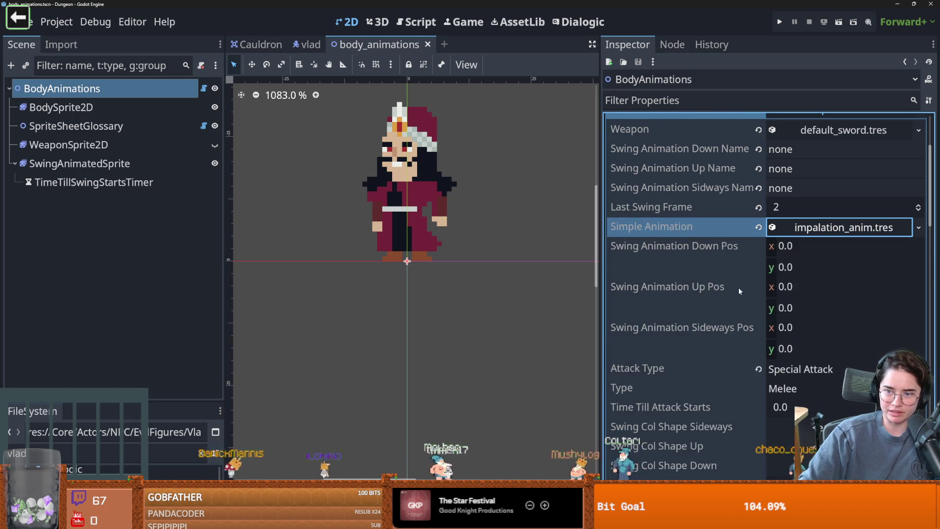
scroll(746, 289, down, 2)
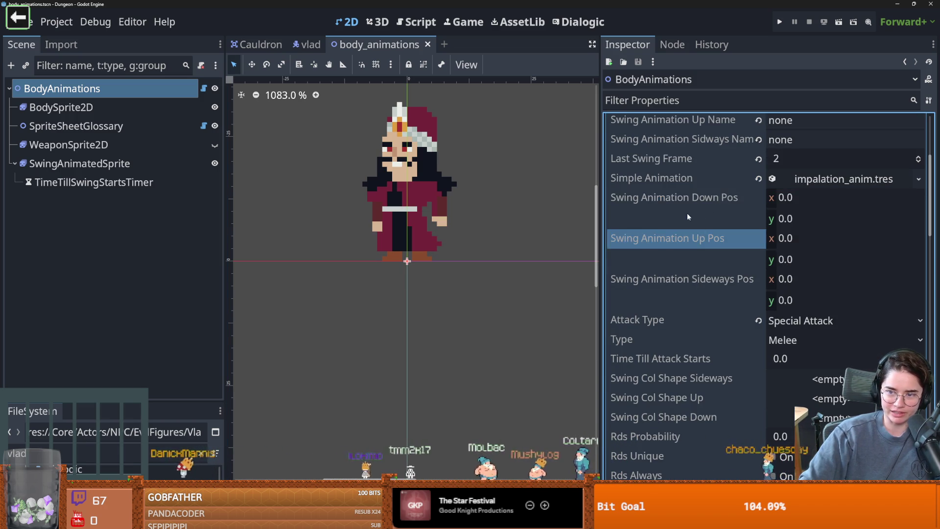
scroll(642, 283, down, 4)
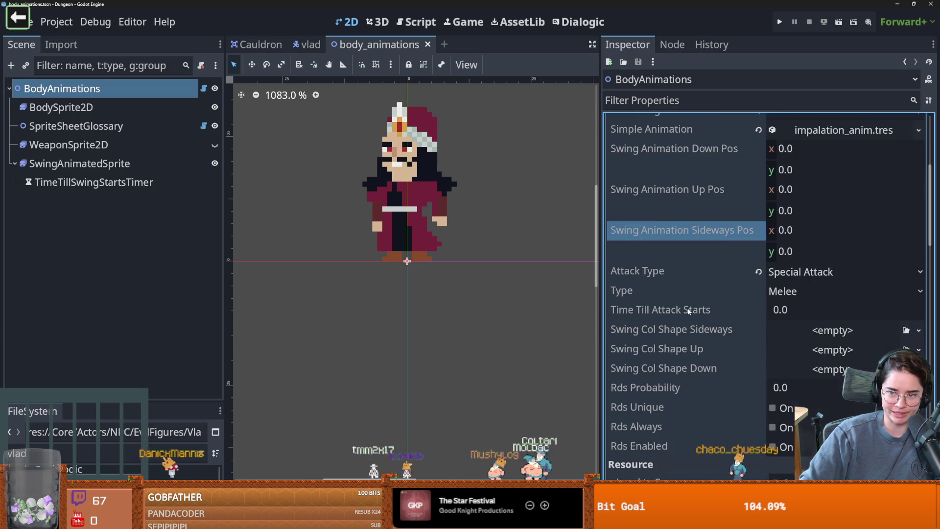
click(797, 222)
scroll(759, 308, down, 2)
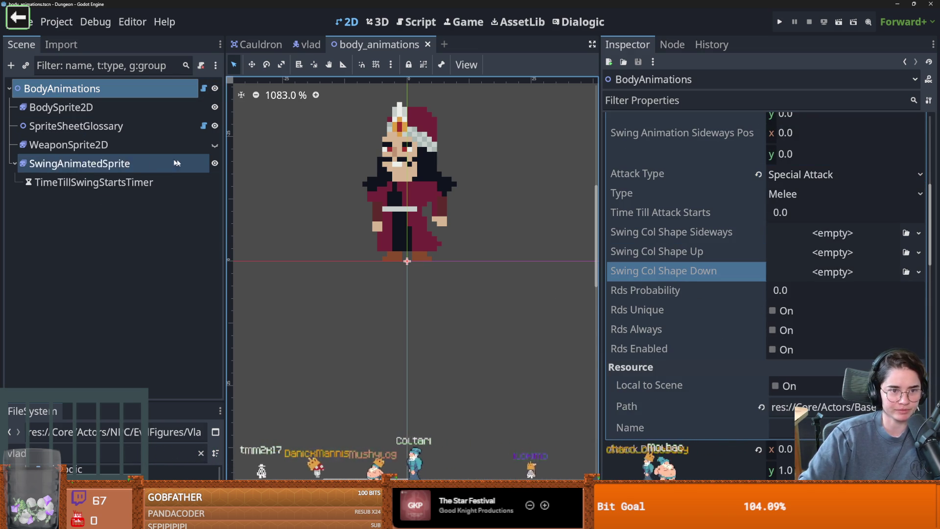
click(104, 163)
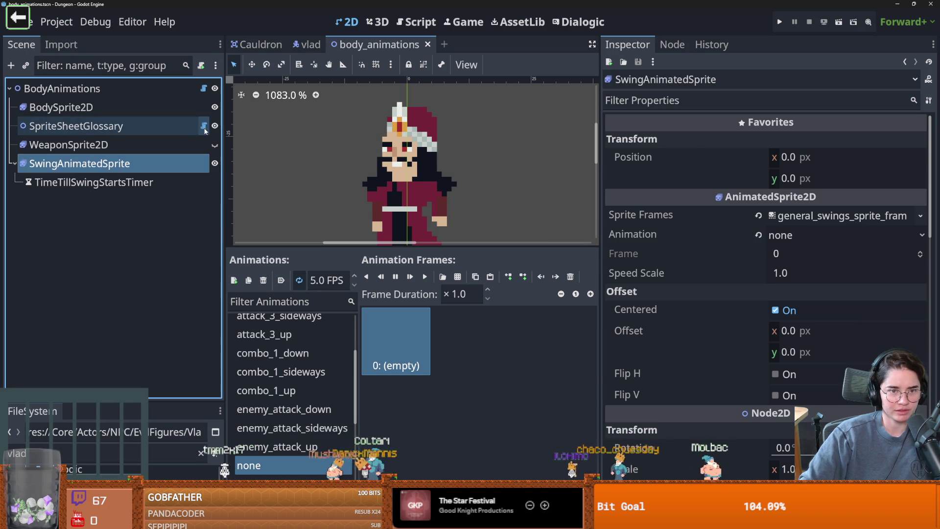
click(203, 126)
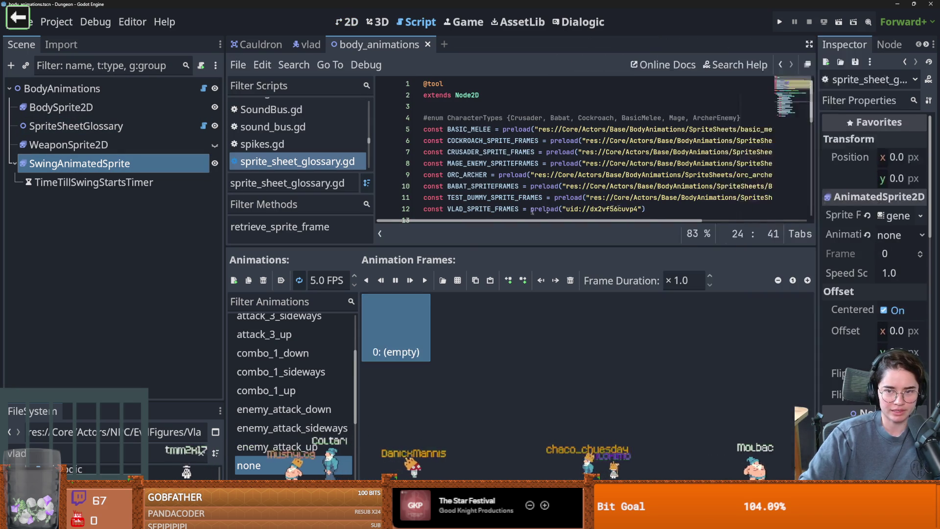
Step: Enlarge the code area and FileSystem dock to reveal more glossary code and vlad files
drag(548, 244, 548, 341)
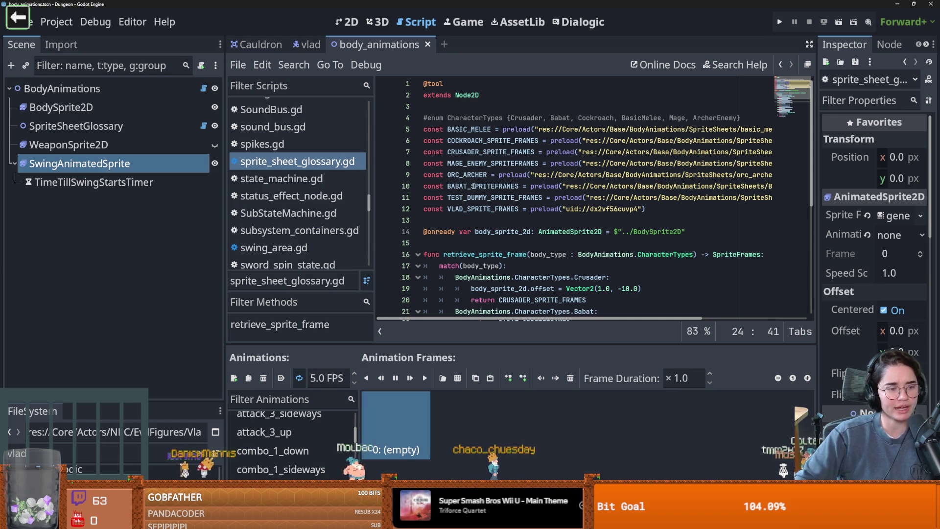
mouse_move(107, 401)
mouse_down()
mouse_move(220, 260)
mouse_move(260, 265)
mouse_move(171, 294)
mouse_up()
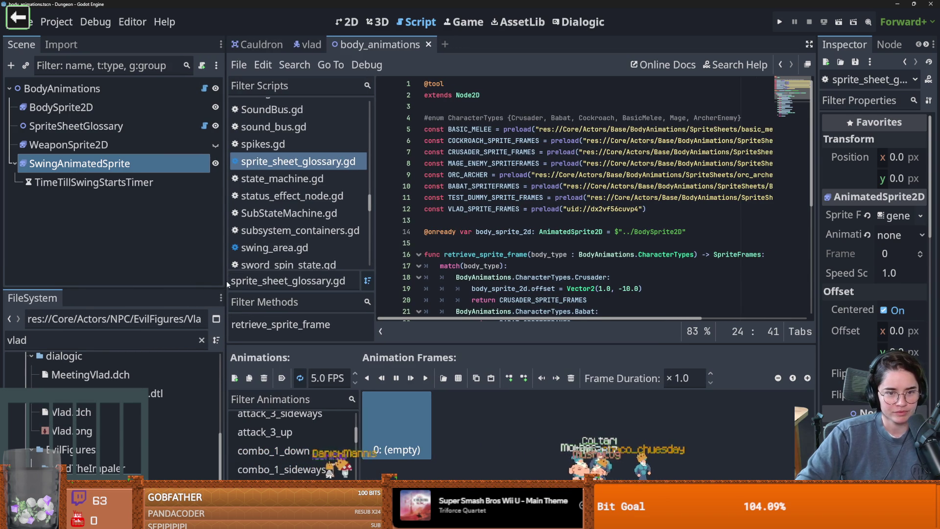
drag(226, 280, 203, 282)
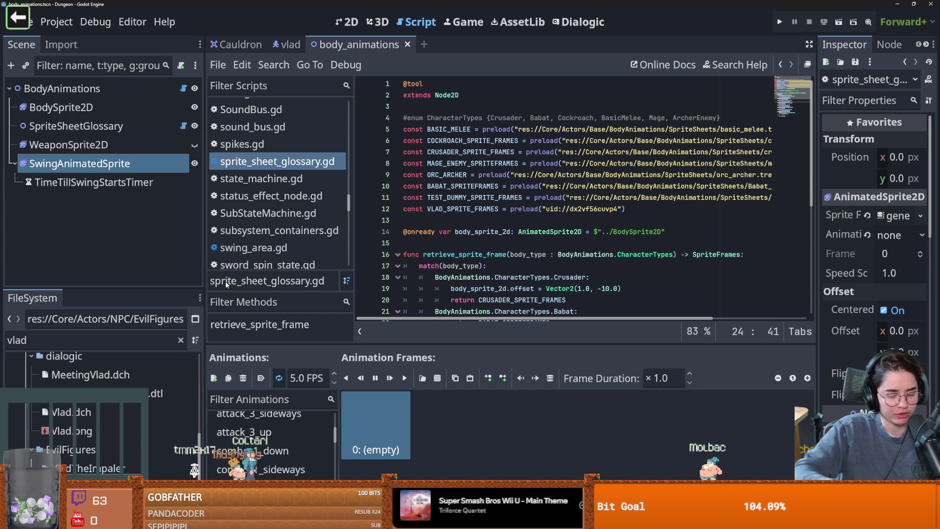
click(57, 21)
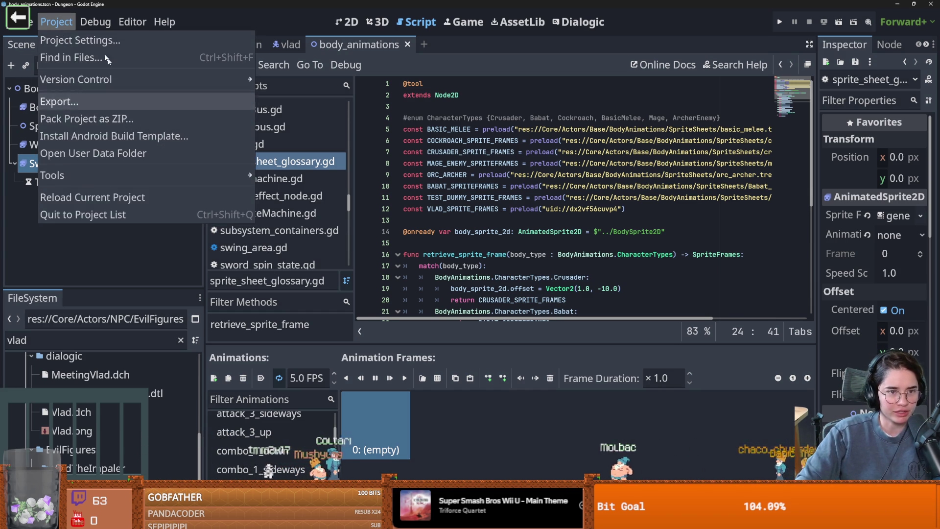
Step: Open the project's user data folder in File Explorer and scroll through it
click(98, 156)
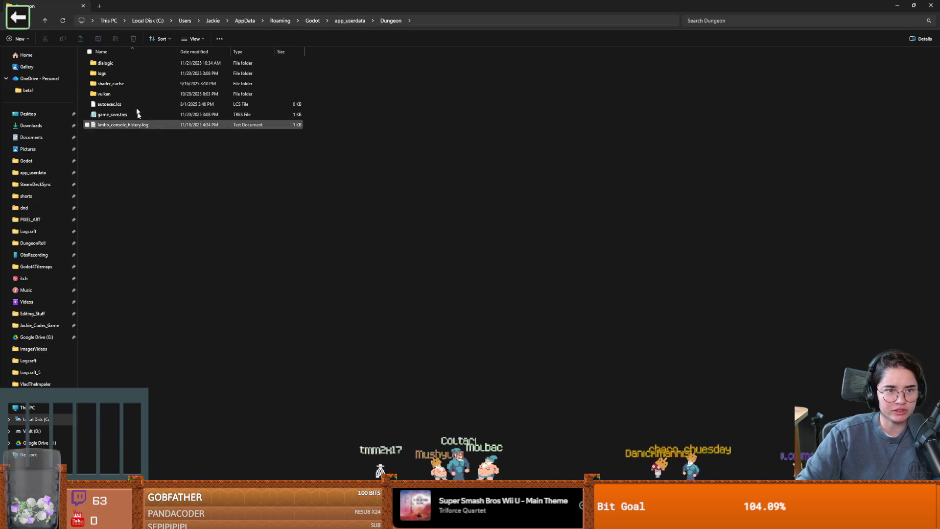
mouse_move(150, 186)
mouse_down()
mouse_move(105, 75)
mouse_move(142, 177)
mouse_up()
scroll(145, 152, up, 3)
scroll(212, 114, up, 1)
Step: Check Godot's script_templates Node folder (PlayerState.gd, state_machine.gd), then return to Godot
click(349, 21)
click(313, 21)
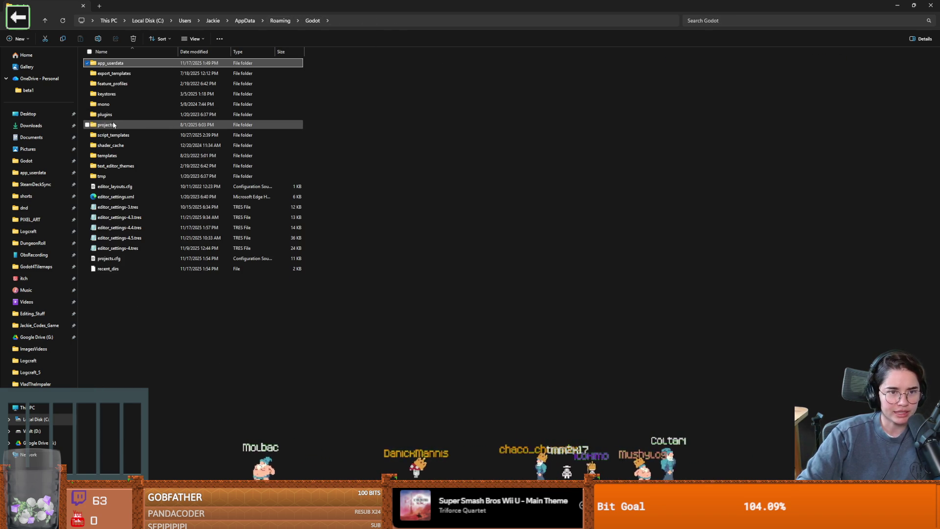
double_click(121, 139)
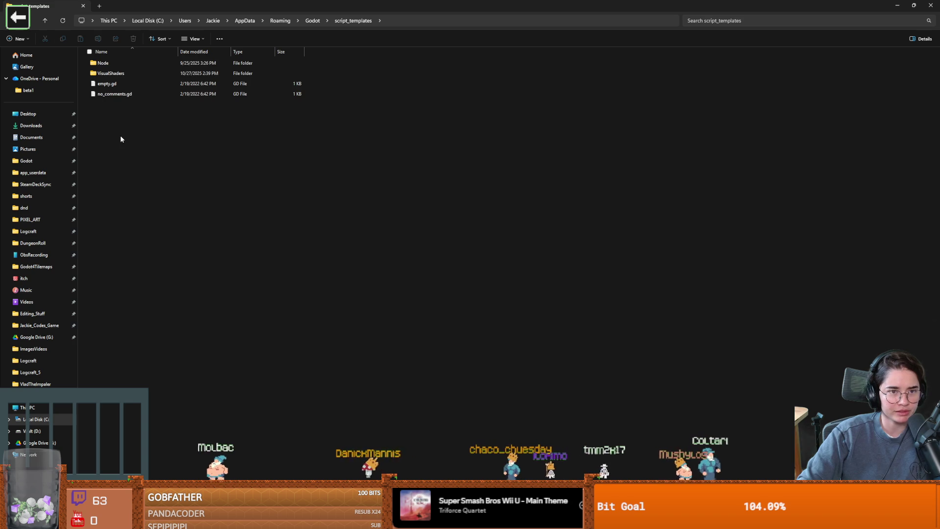
click(104, 67)
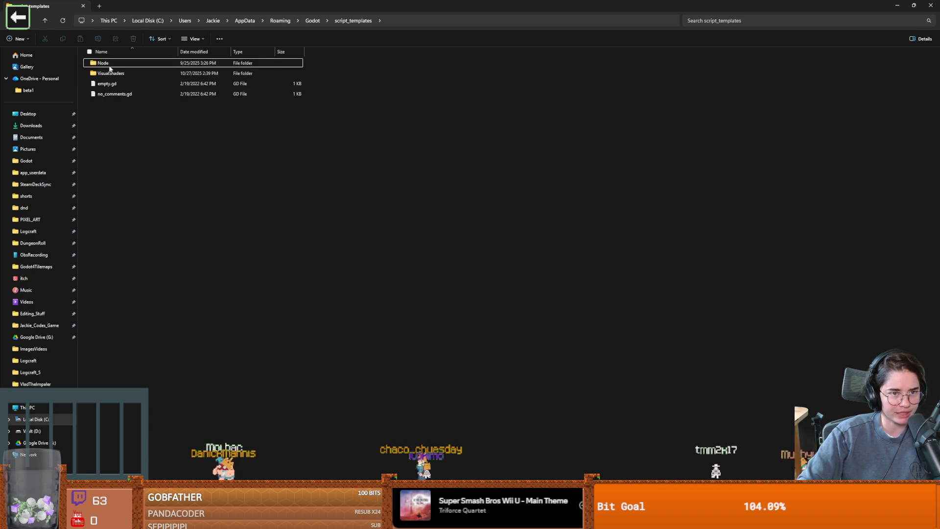
mouse_move(109, 62)
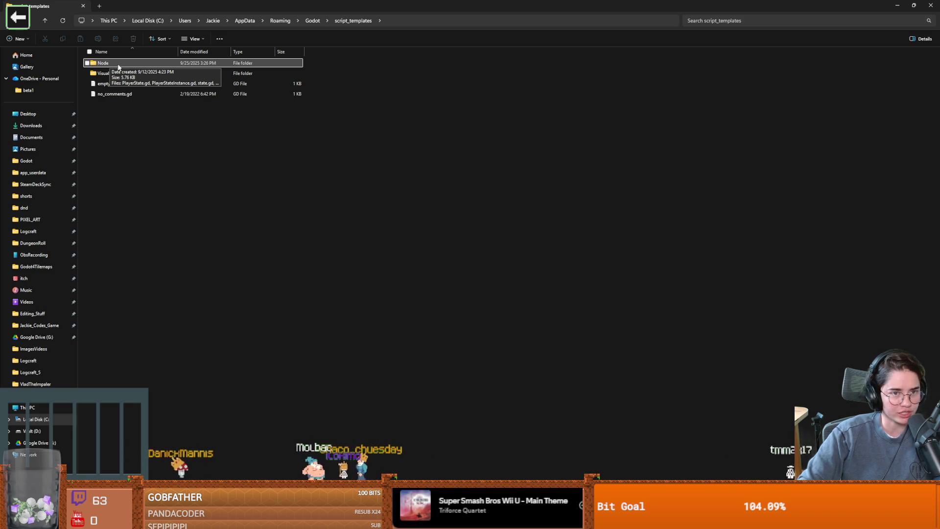
double_click(114, 62)
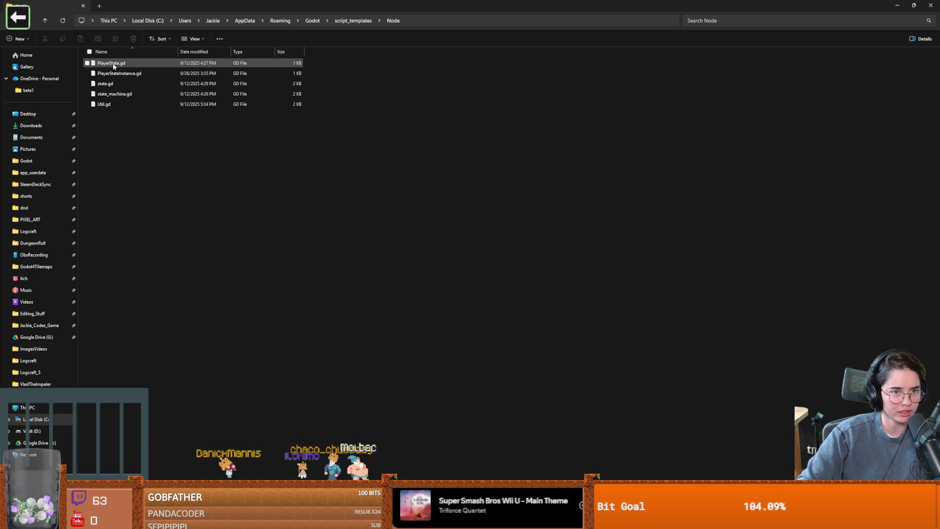
click(341, 20)
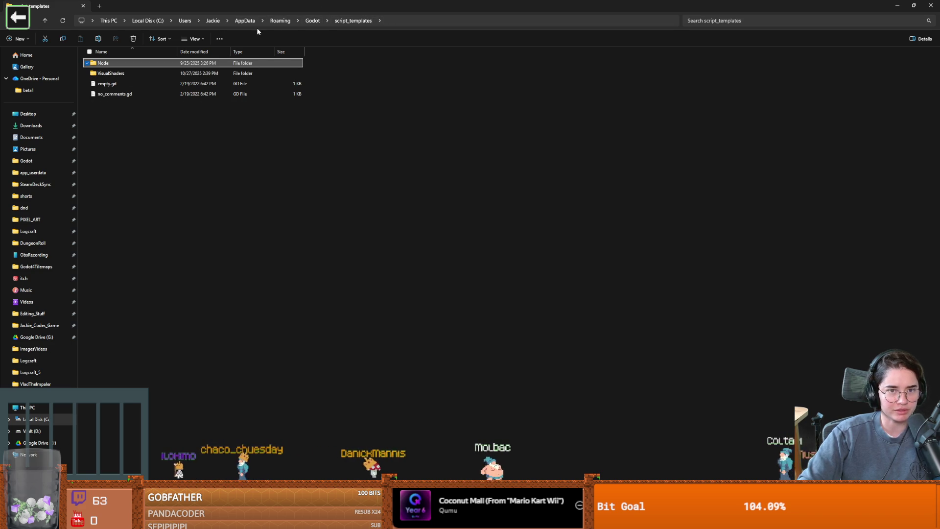
key(alt+Tab)
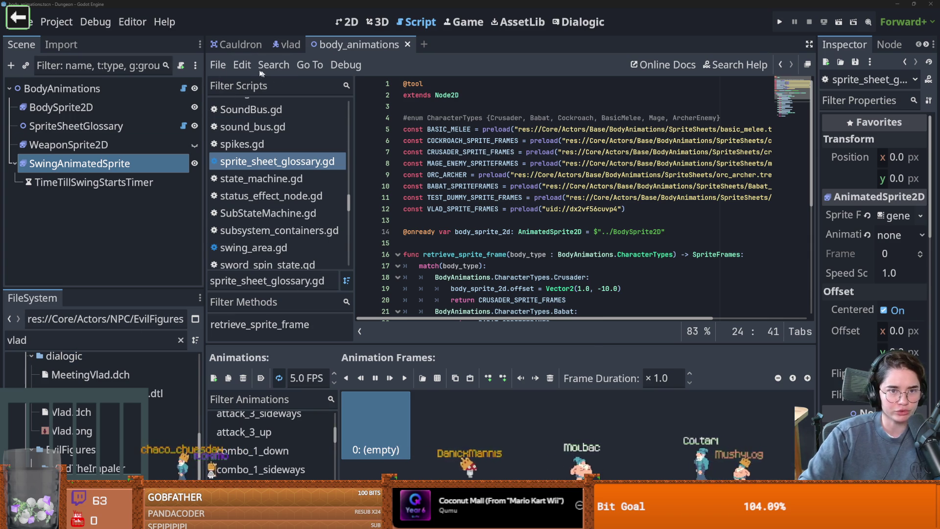
Step: Try attaching a Player State template script to SwingAnimatedSprite, then cancel without attaching
click(181, 65)
click(468, 209)
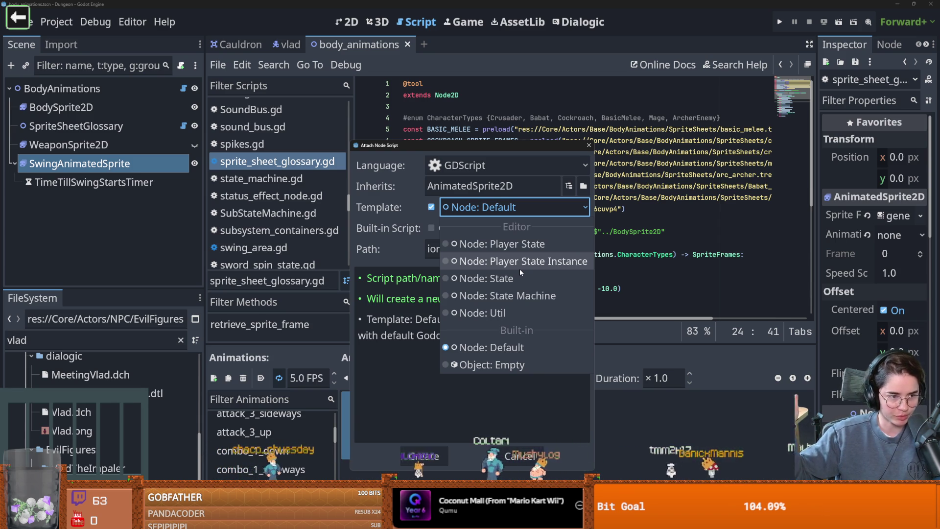
click(502, 244)
click(514, 207)
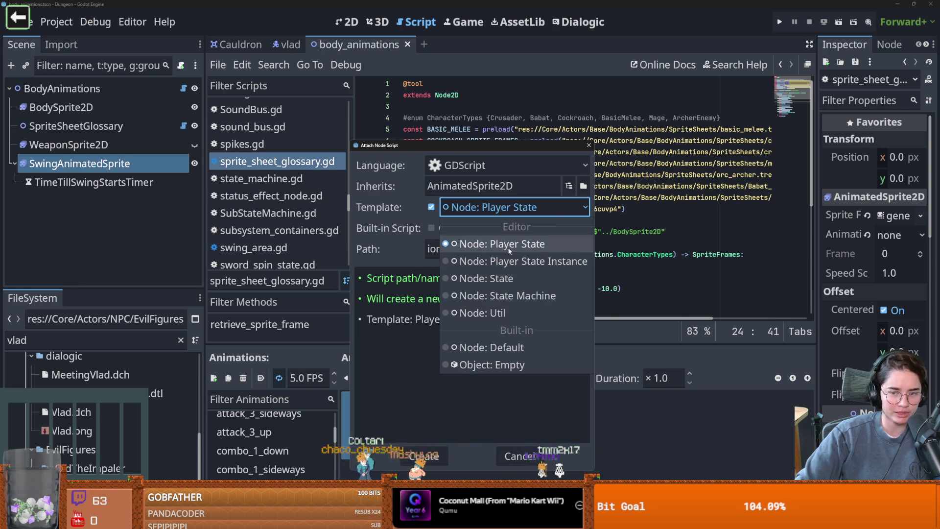
click(590, 145)
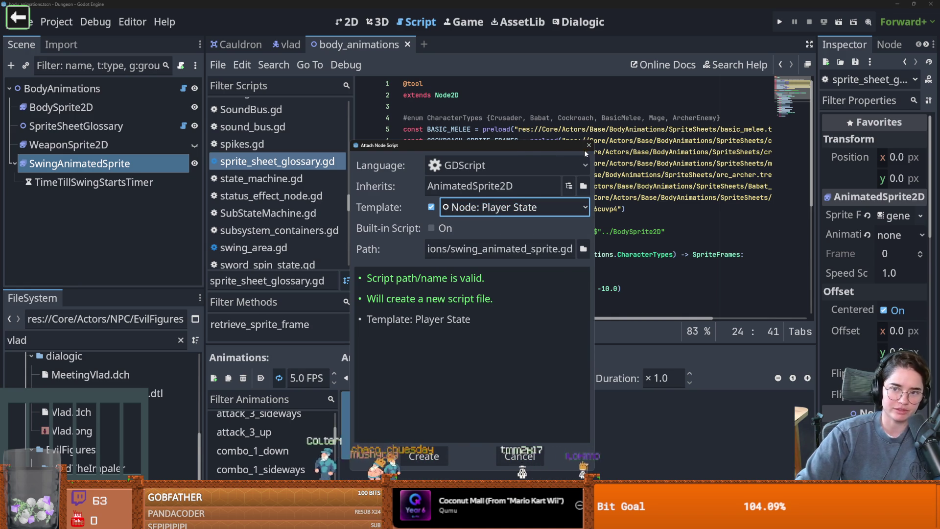
click(589, 145)
Step: Save the body_animations scene and place the cursor at line 15 of the script
scroll(513, 215, down, 2)
key(ctrl+s)
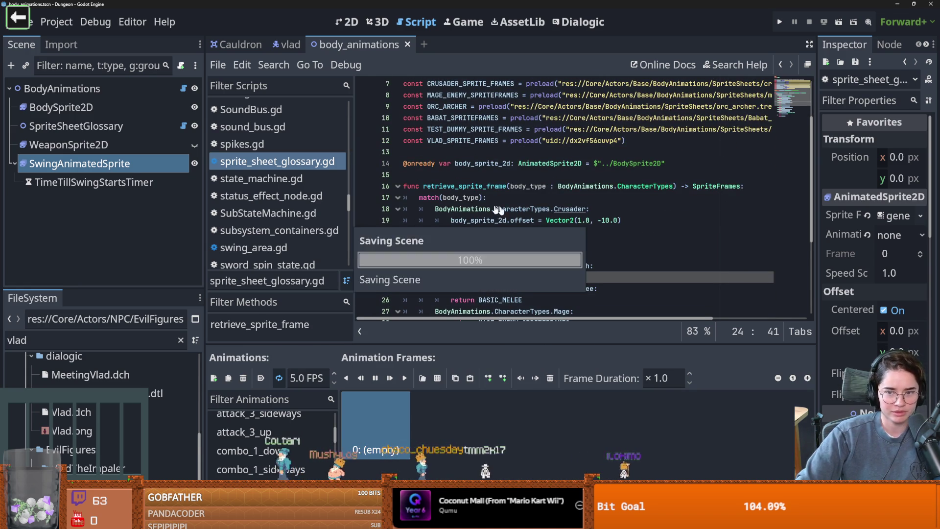
click(490, 174)
Step: Widen the code editing area by dragging the script-list divider left
drag(353, 204, 293, 208)
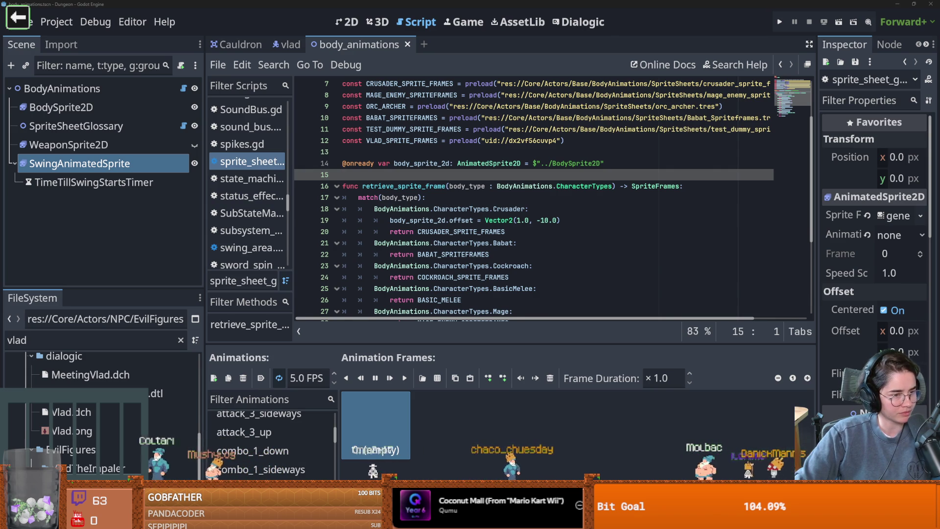
mouse_move(409, 263)
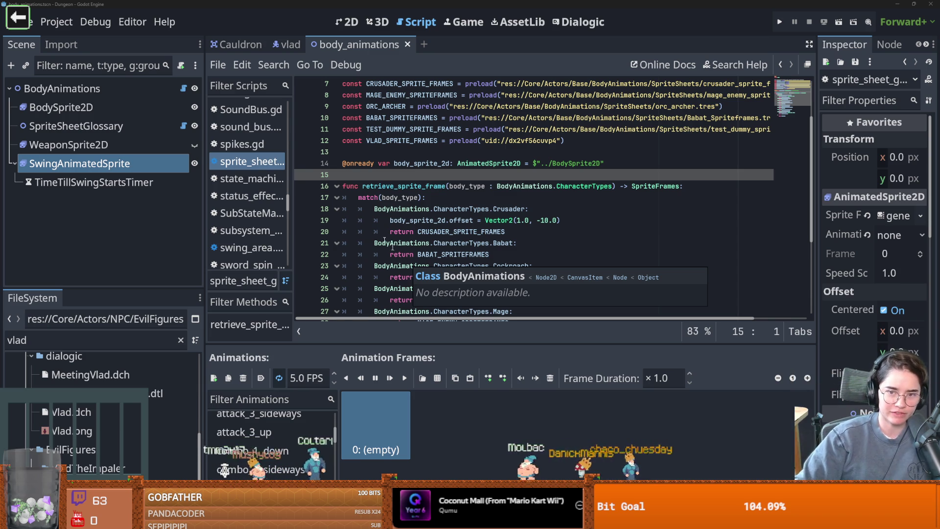
click(390, 163)
Step: Review sprite_sheet_glossary.gd, then switch through the Cauldron scene to the vlad scene
scroll(414, 167, up, 1)
scroll(420, 175, up, 1)
scroll(403, 121, down, 2)
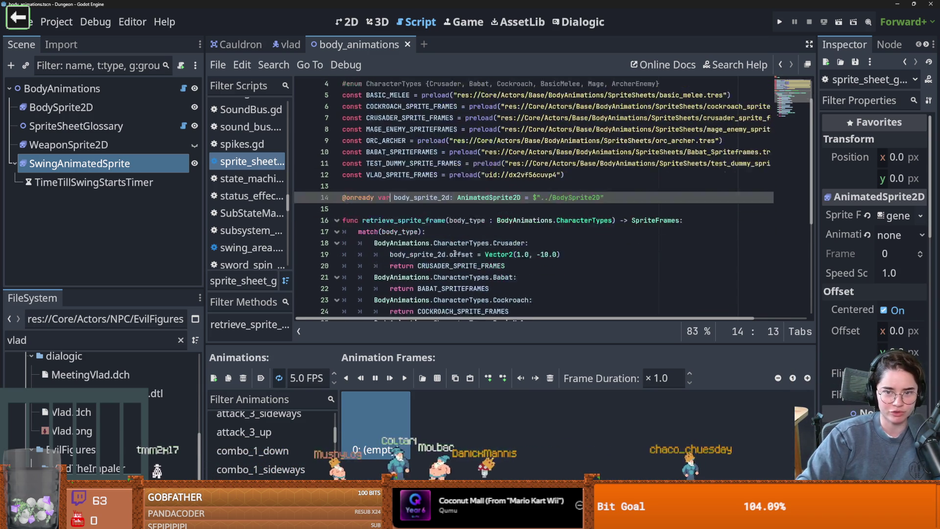
scroll(448, 226, down, 1)
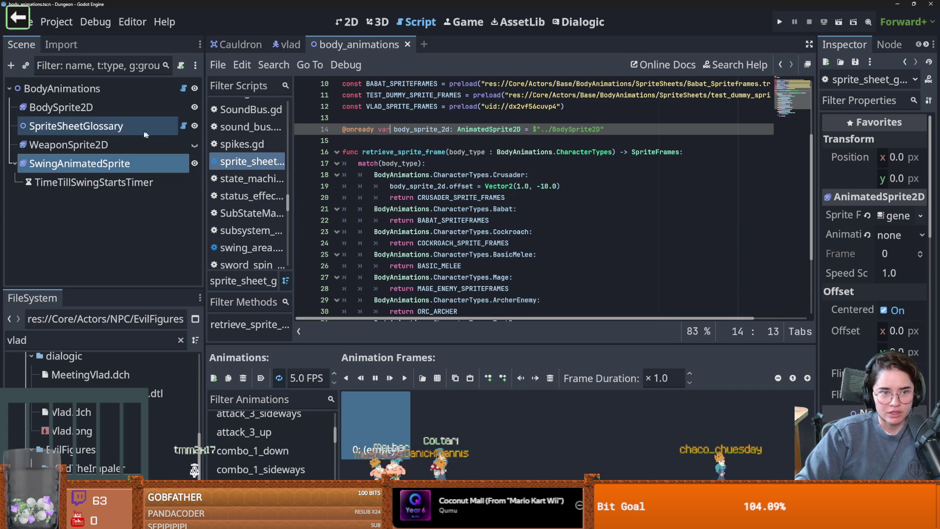
scroll(447, 225, up, 3)
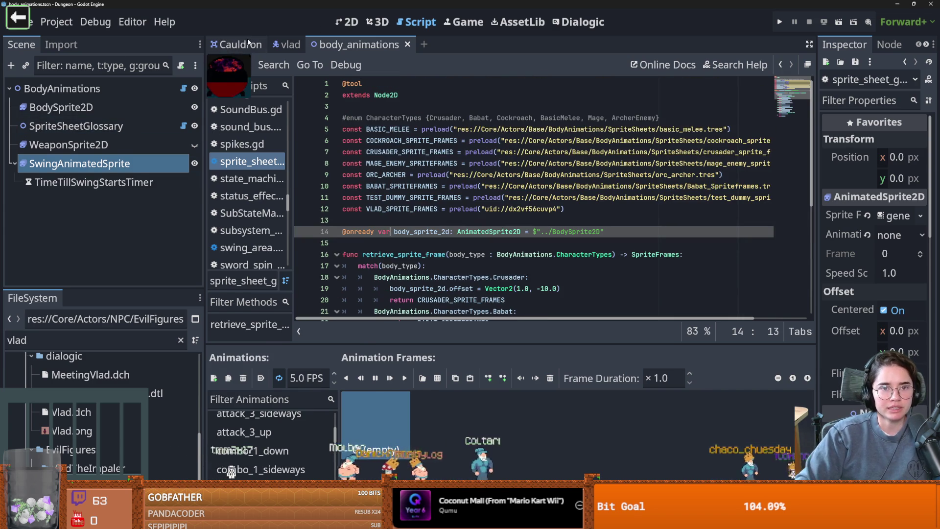
click(237, 44)
click(288, 44)
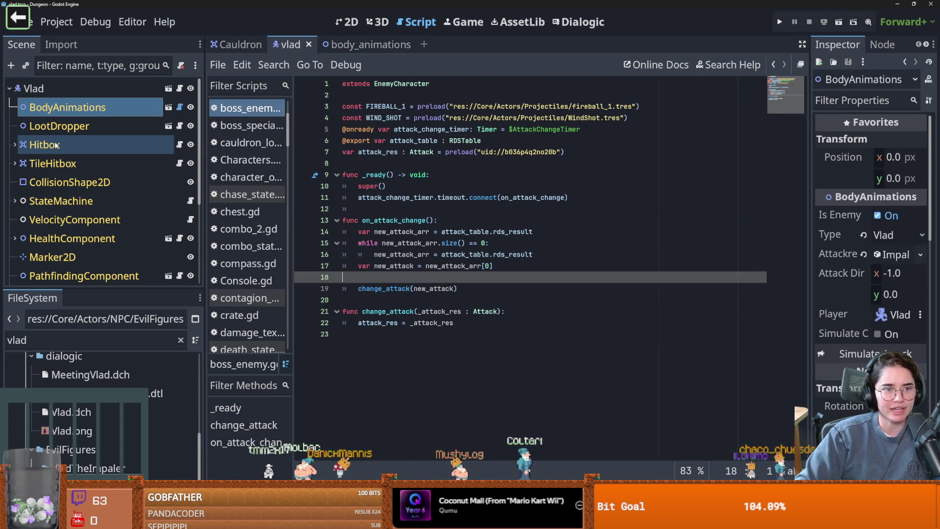
Step: Return to body_animations, widen the inspector, and check SwingAnimatedSprite's Sprite Frames resource
click(168, 107)
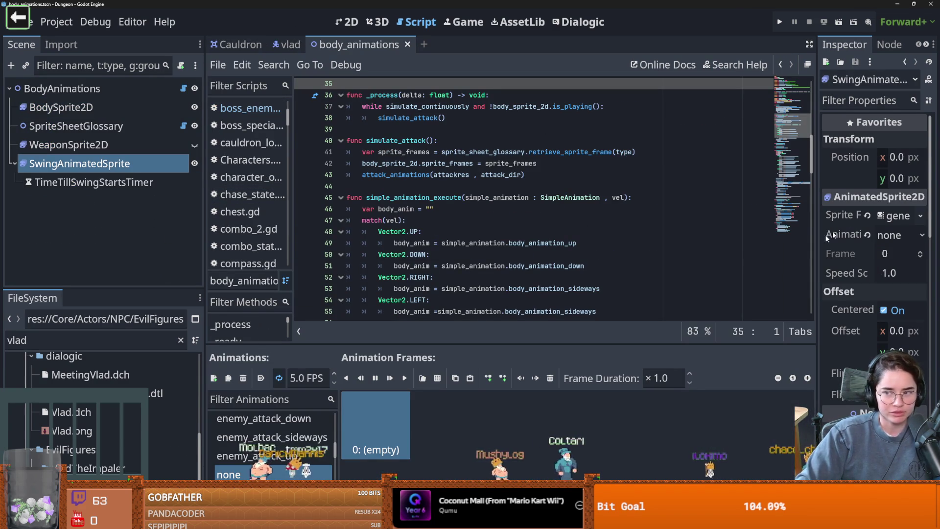
drag(816, 227, 582, 226)
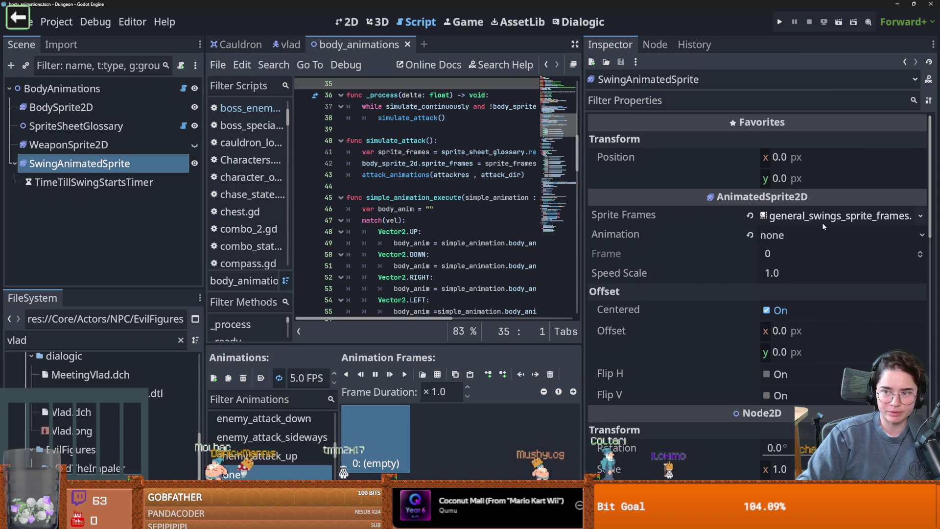
click(824, 217)
click(824, 216)
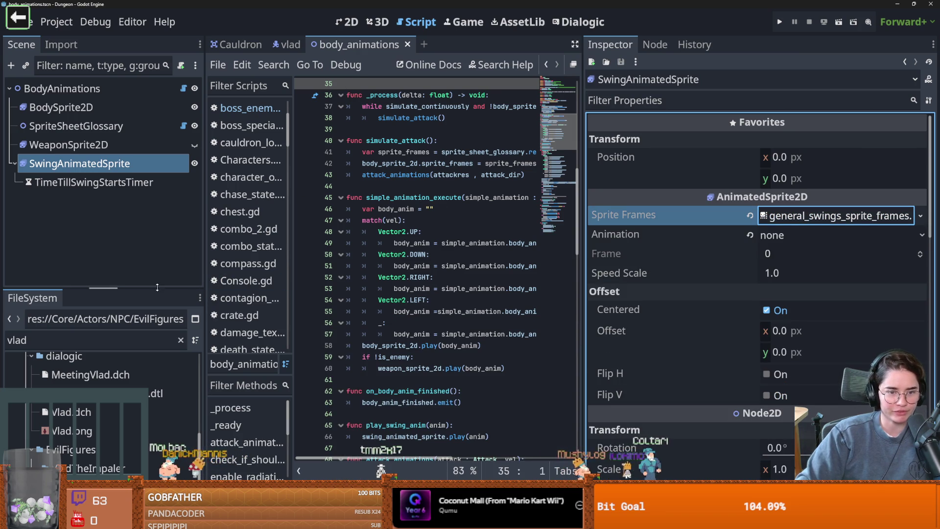
Step: Expand BodySprite2D's Vlad_sprite_frames.tres, enlarge the frames area, and switch to Aseprite
click(61, 108)
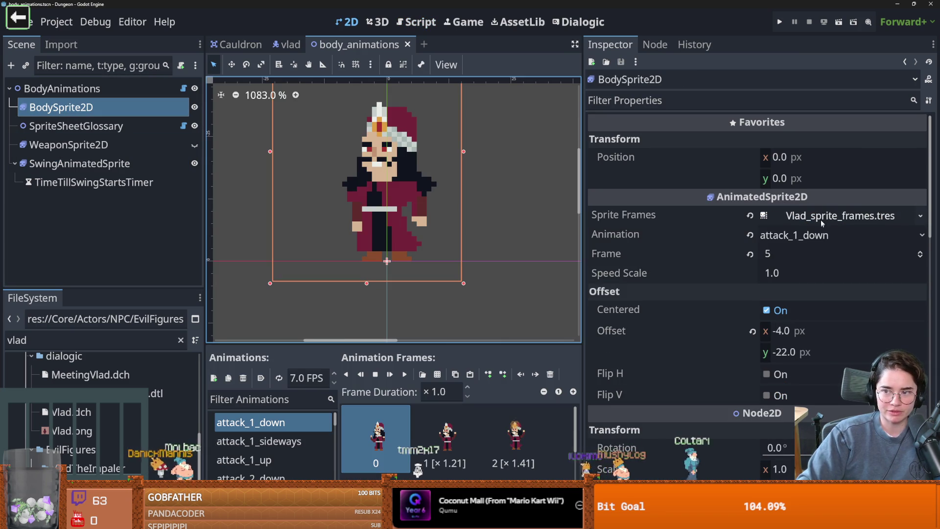
click(766, 217)
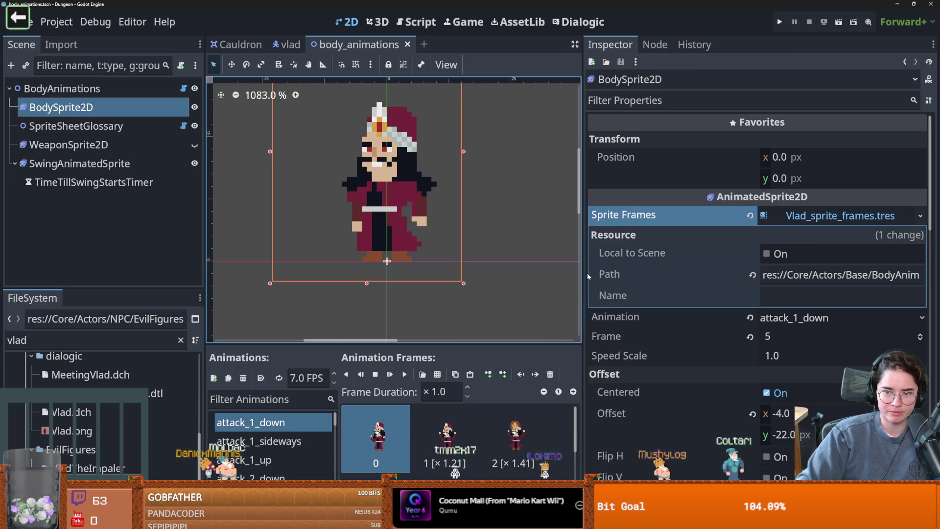
drag(584, 274, 632, 278)
drag(416, 346, 416, 266)
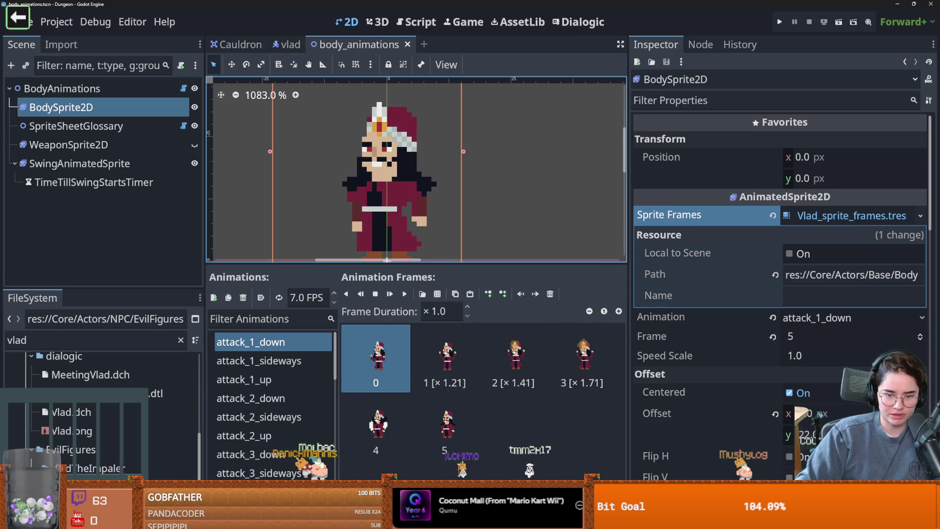
key(alt+Tab)
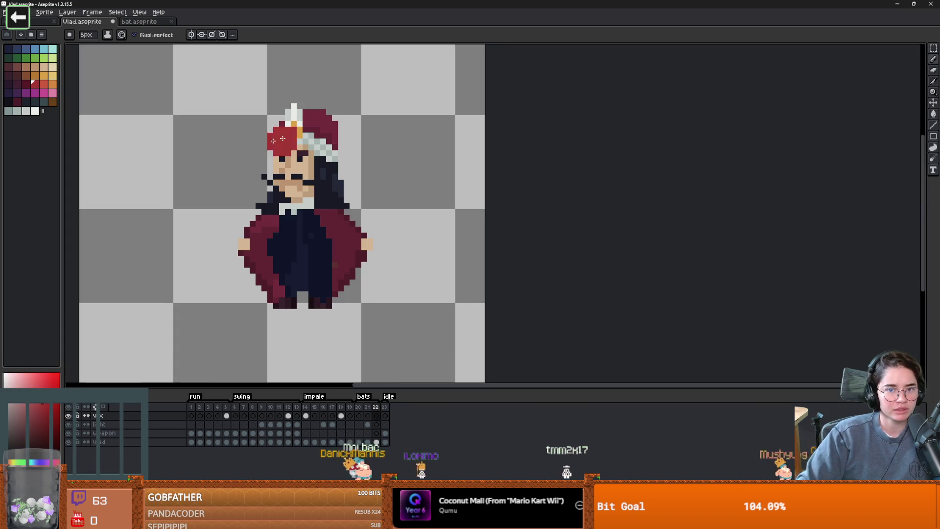
click(4, 12)
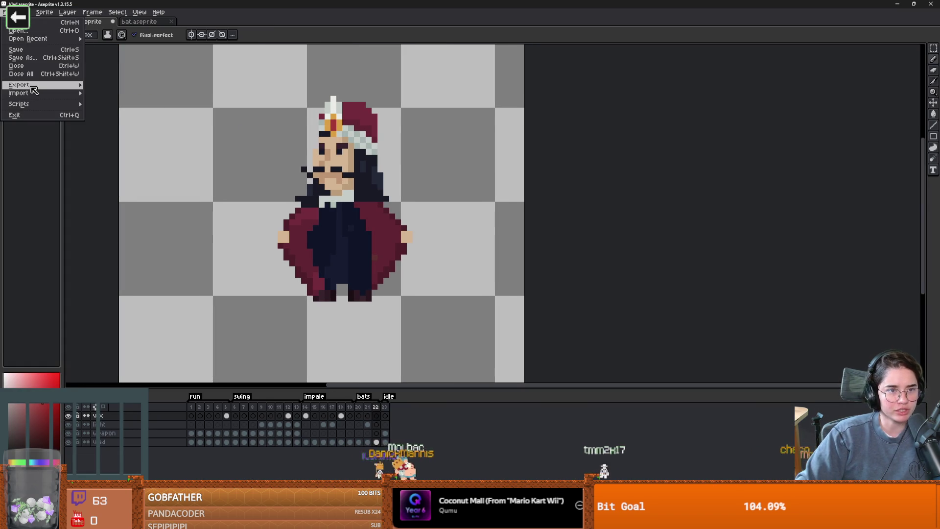
Step: Open Export Sprite Sheet for Vlad, review Output and Layout, and enable Split Tags
mouse_move(32, 87)
click(113, 95)
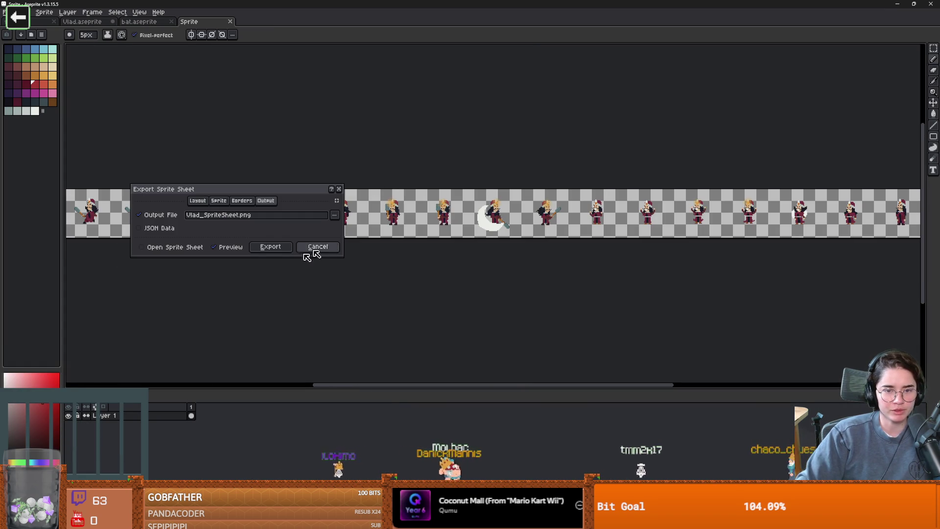
click(335, 215)
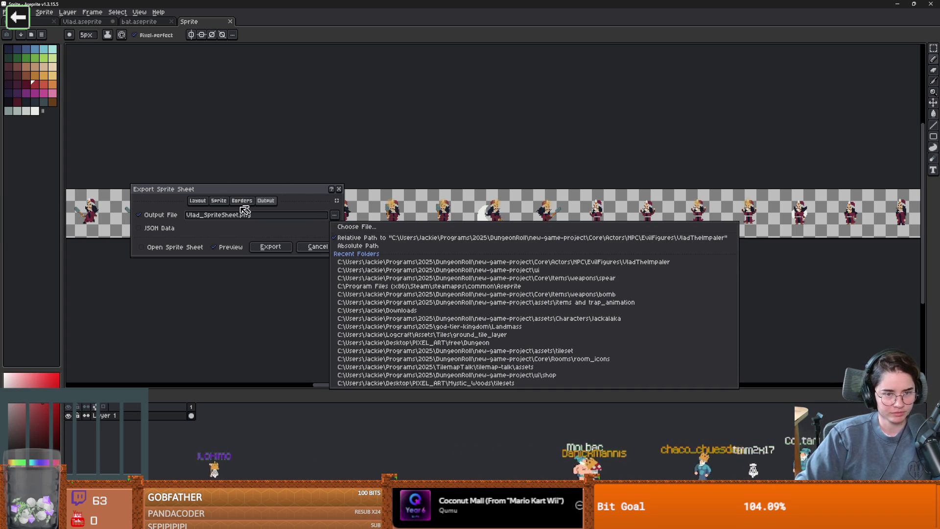
click(209, 224)
click(205, 202)
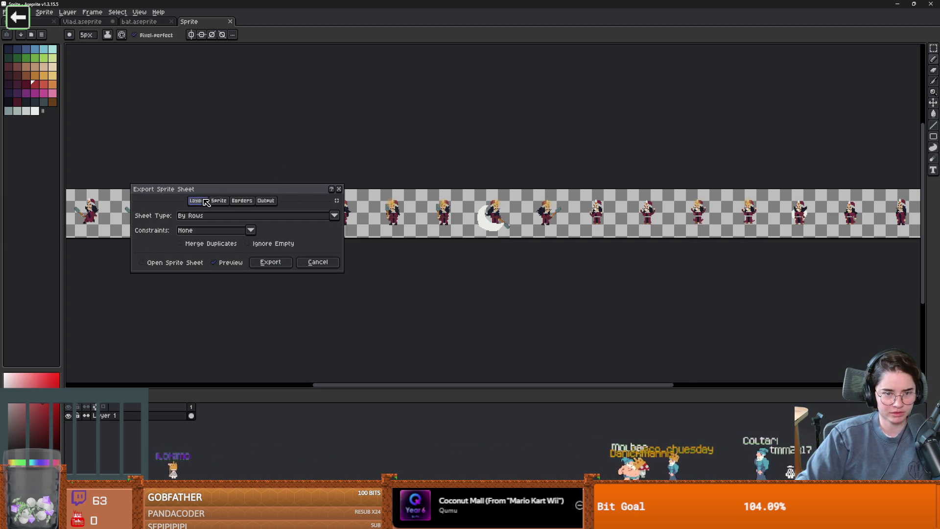
click(218, 201)
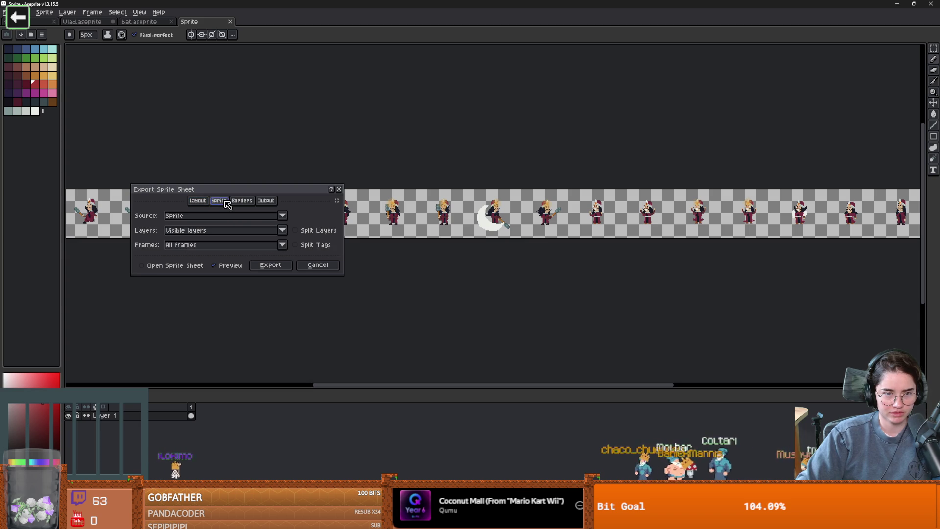
click(301, 247)
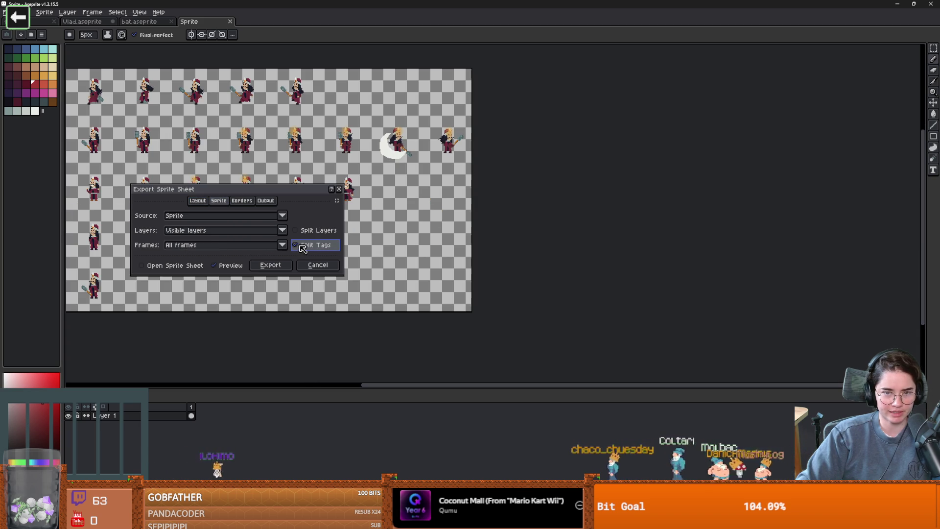
Step: Move the export settings aside and pan the sheet preview to inspect the split-tag rows
mouse_move(220, 189)
mouse_down()
mouse_move(614, 188)
mouse_move(570, 187)
mouse_up()
scroll(416, 208, up, 1)
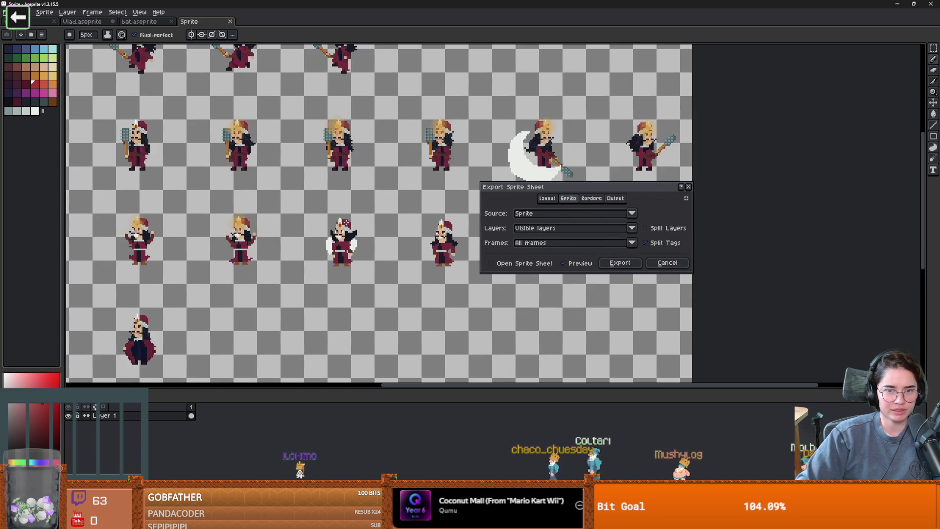
scroll(436, 203, down, 1)
drag(347, 208, 361, 204)
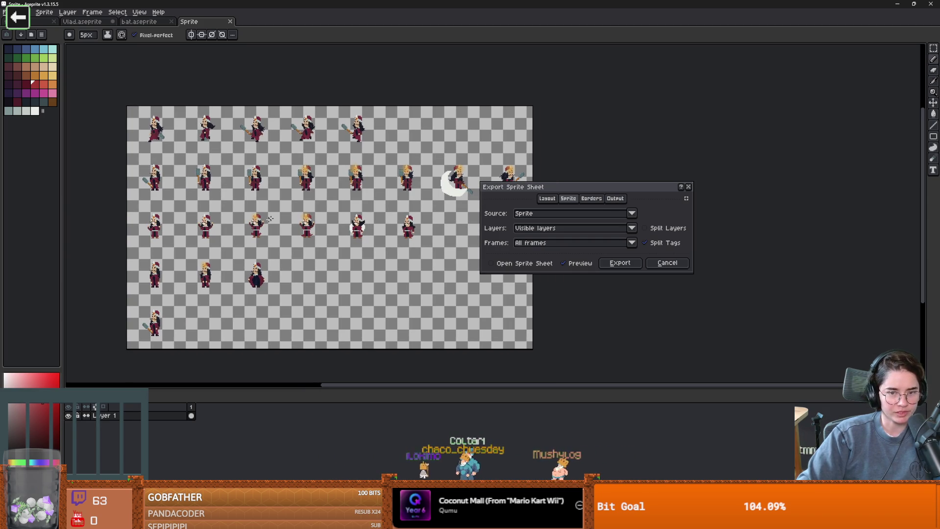
drag(285, 231, 325, 233)
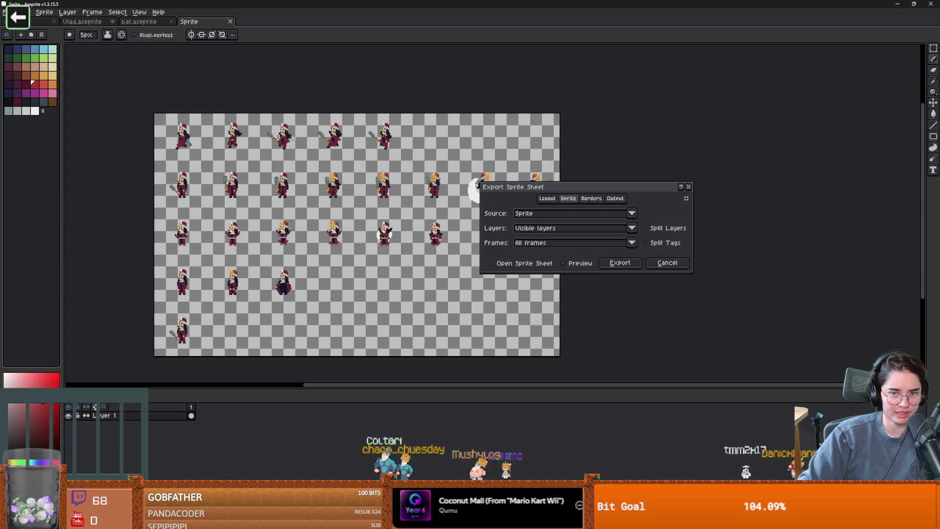
drag(567, 190, 752, 167)
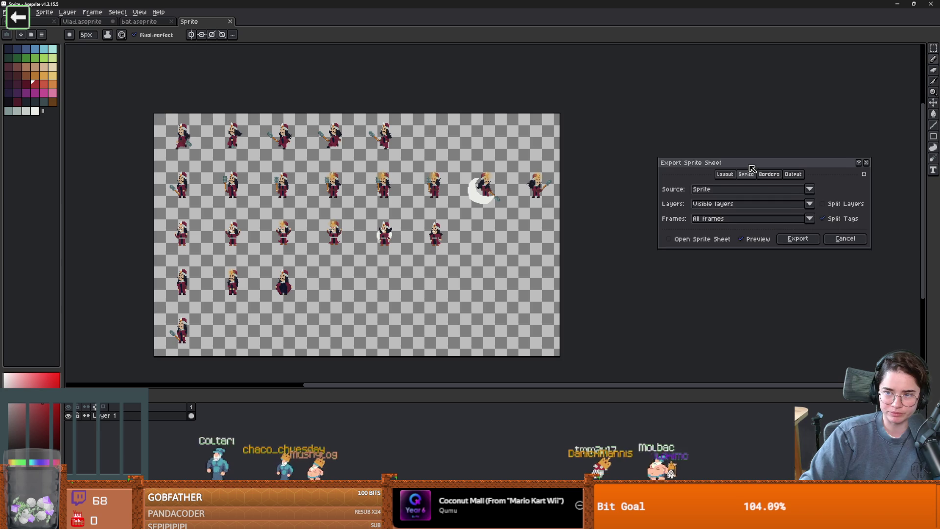
drag(784, 194, 741, 180)
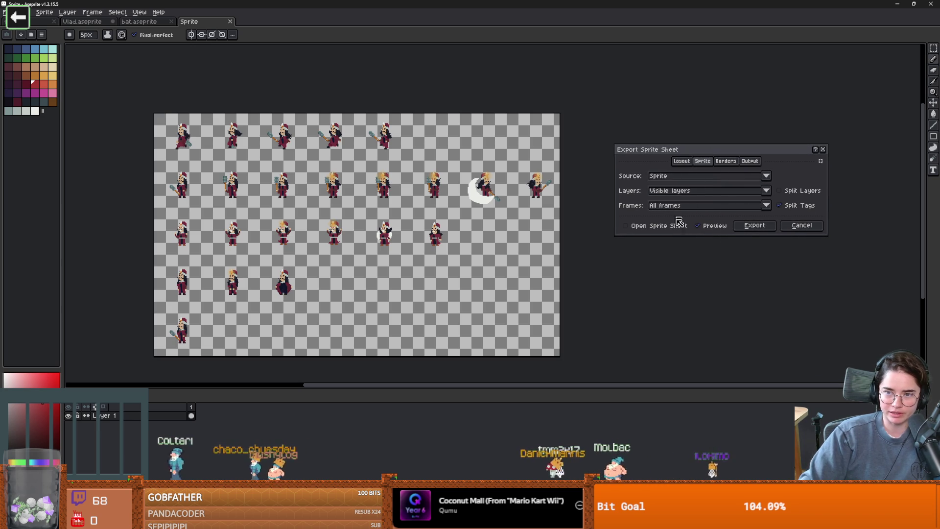
Step: Export the sheet, overwriting Vlad_SpriteSheet.png, and switch back to Godot
click(748, 162)
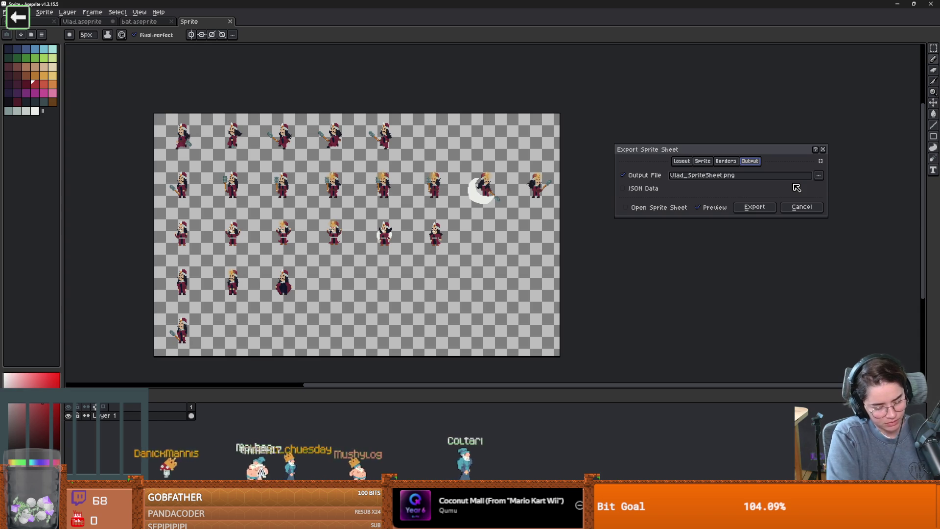
click(757, 209)
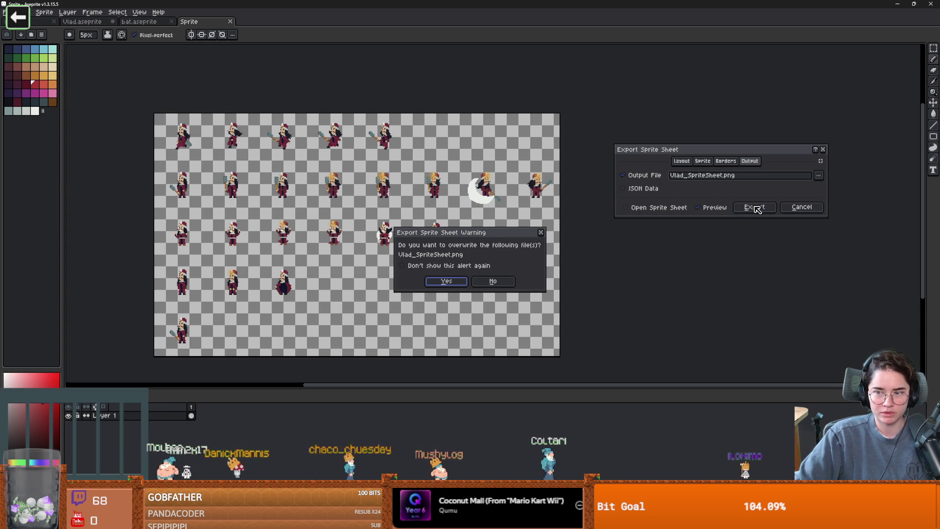
click(445, 281)
key(alt+Tab)
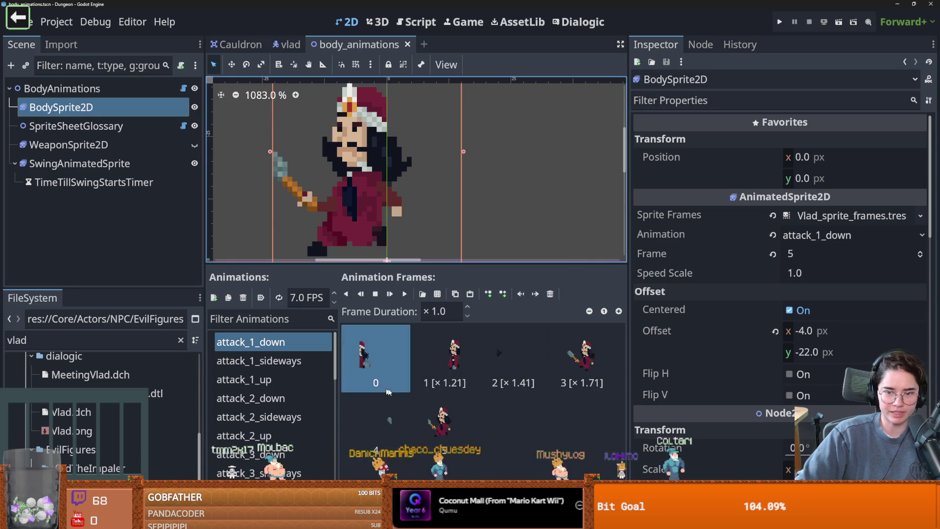
Step: Resize the SpriteFrames panels to give the animations list and frames area more room
scroll(293, 360, down, 4)
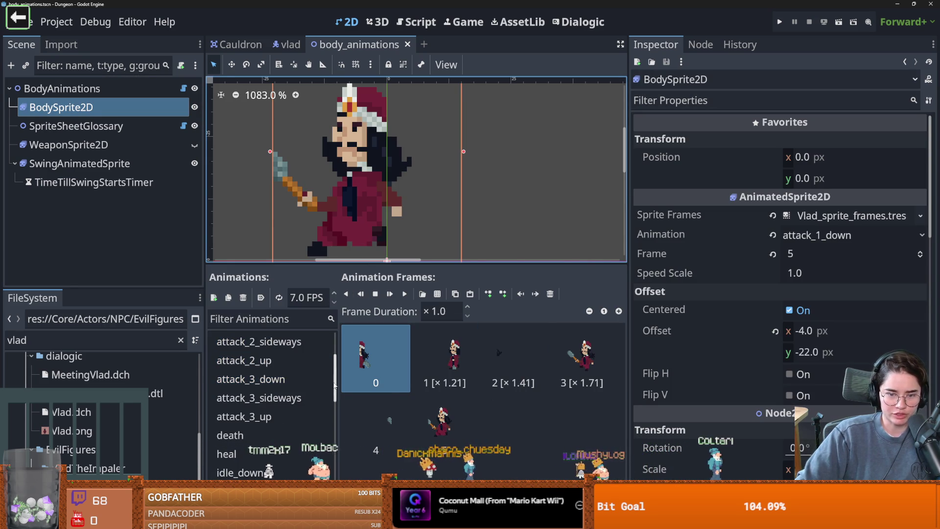
drag(338, 380, 394, 380)
drag(361, 263, 360, 230)
scroll(274, 352, up, 5)
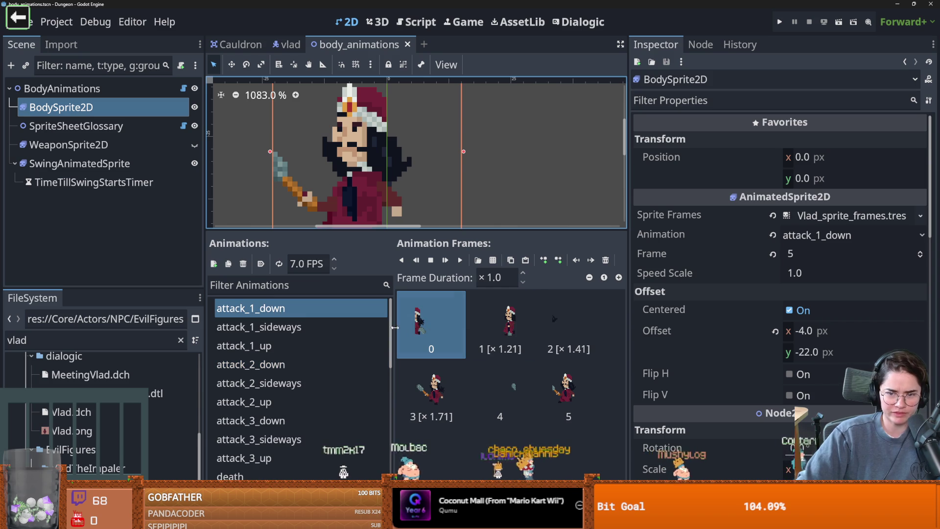
click(633, 327)
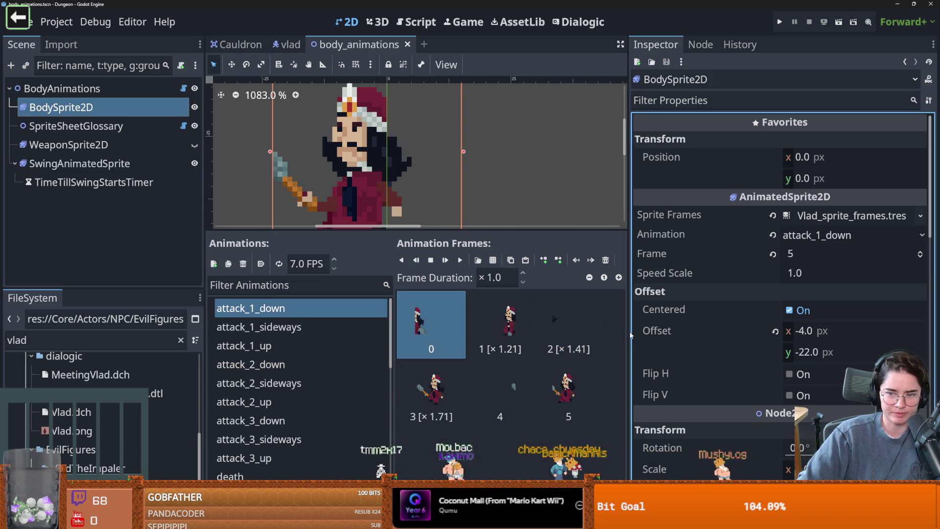
drag(626, 332, 713, 332)
Step: Preview the attack animations from attack_1_sideways through attack_1_up
click(283, 326)
key(Down)
key(Up)
key(Up)
key(Down)
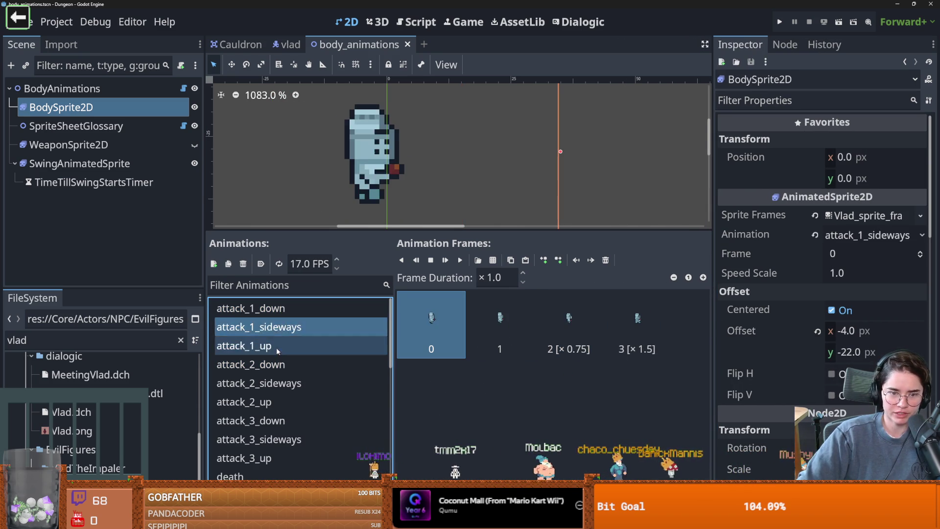
key(Down)
key(Down)
key(Down)
key(Down)
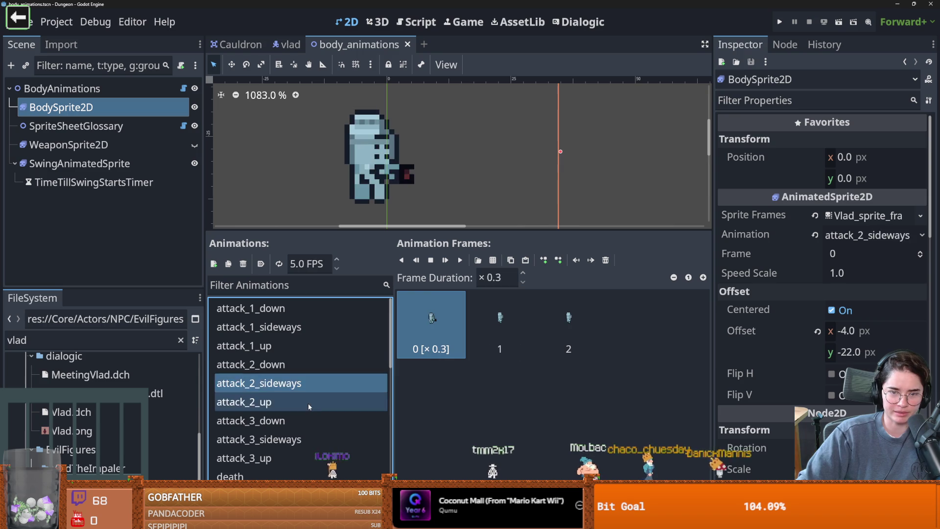
scroll(305, 464, down, 3)
scroll(305, 463, up, 3)
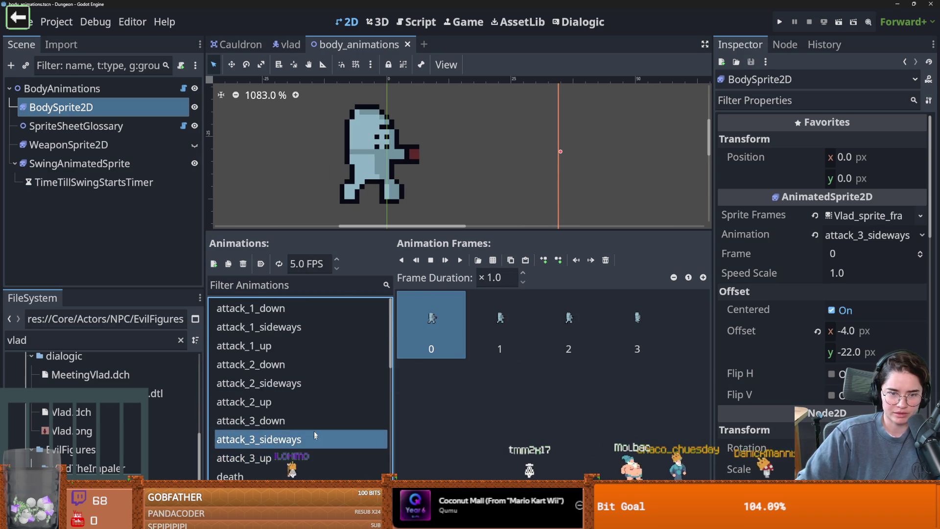
Step: Select attack_1_down and delete all of its frames
click(362, 308)
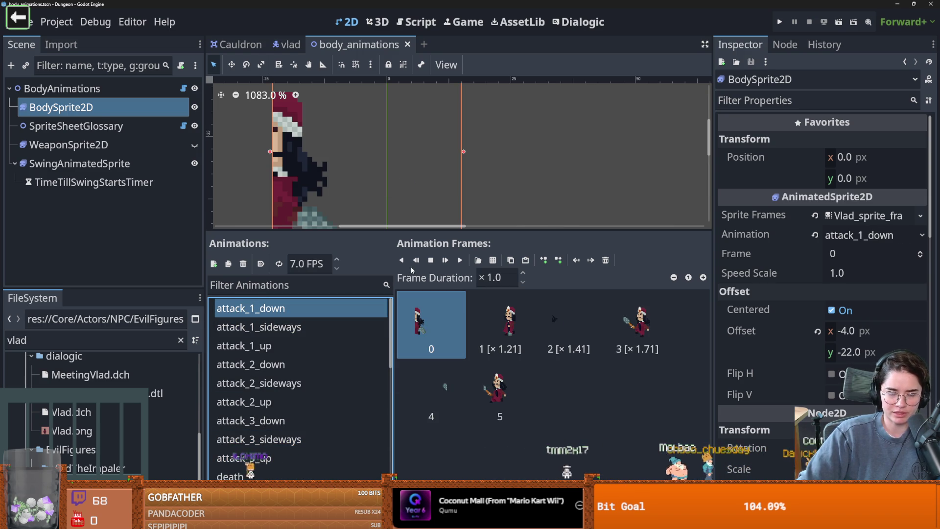
click(606, 260)
click(605, 260)
click(605, 260)
click(606, 260)
click(606, 260)
click(605, 260)
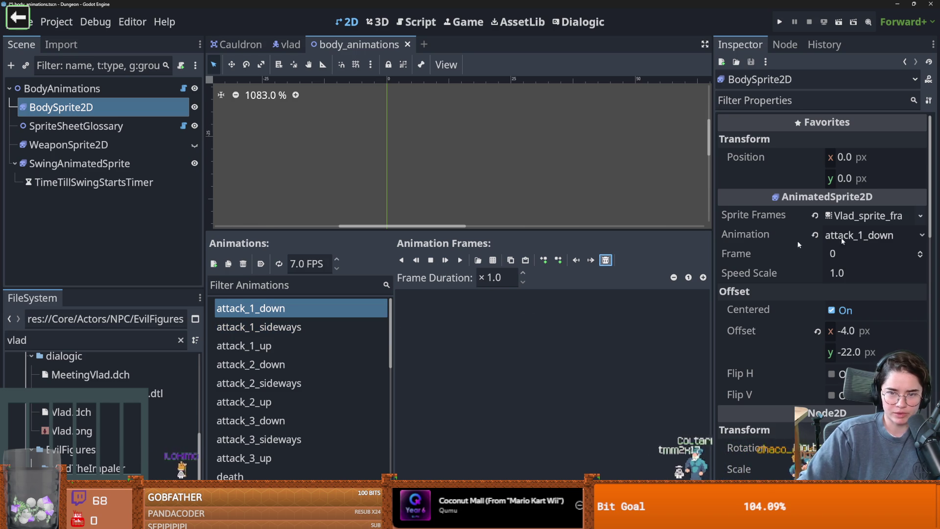
key(alt+Tab)
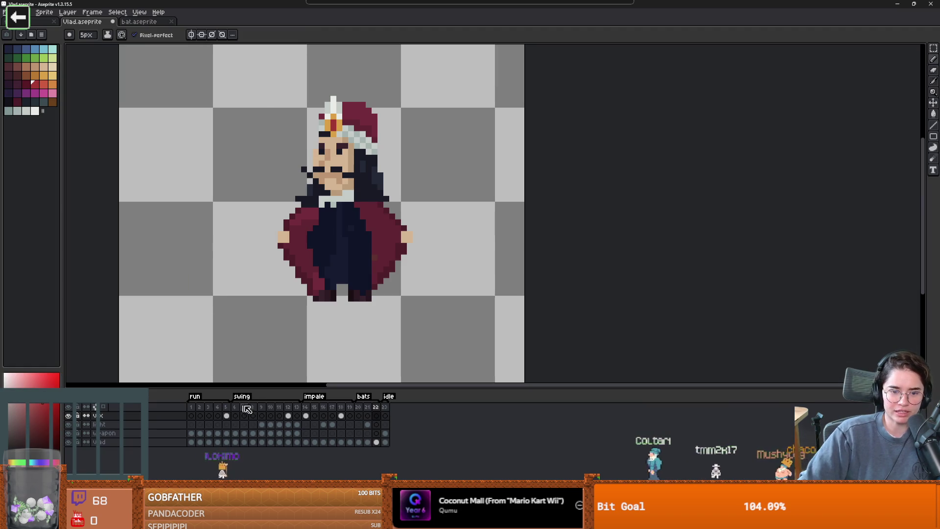
click(235, 406)
click(243, 407)
click(252, 407)
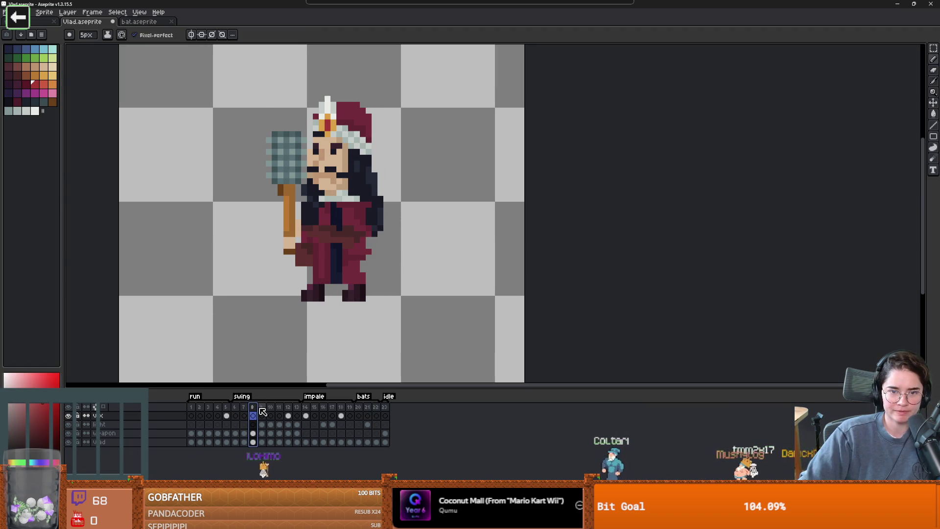
click(262, 407)
click(270, 415)
click(279, 415)
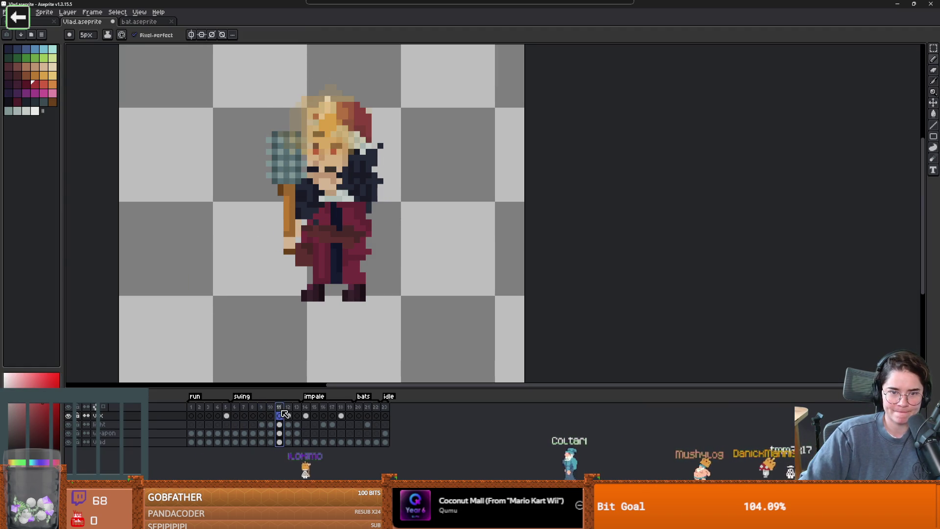
click(289, 415)
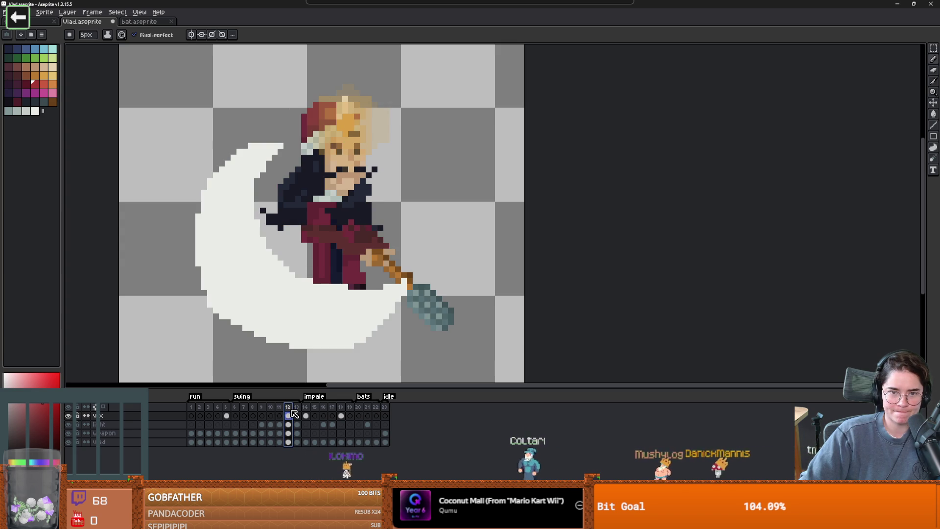
scroll(279, 267, down, 1)
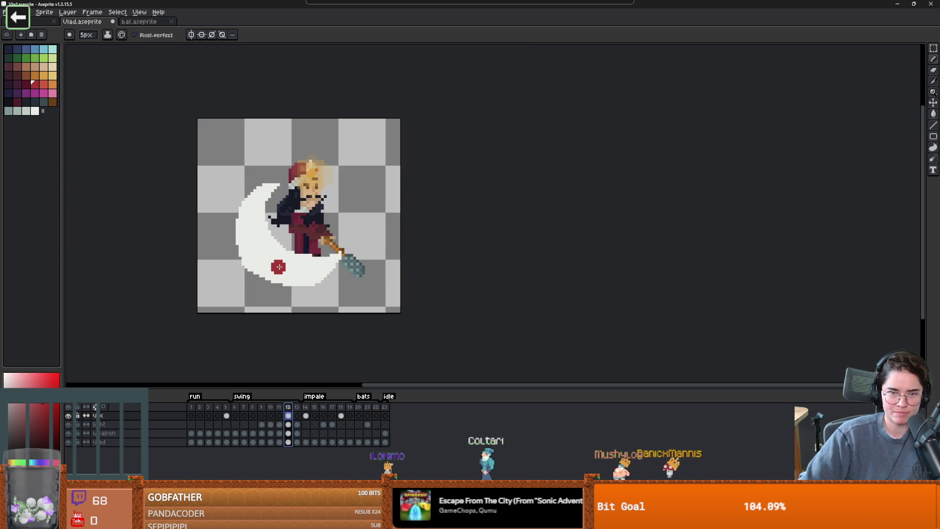
key(minus)
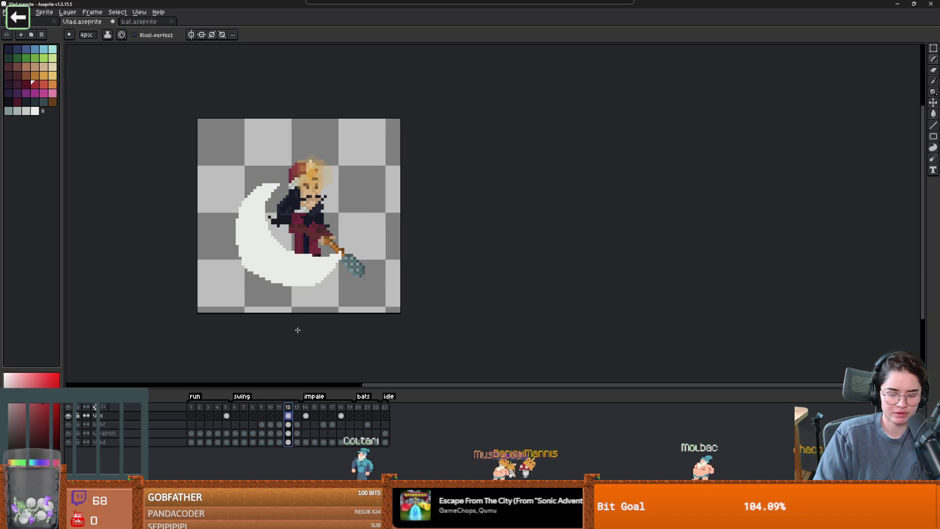
key(shift+h)
key(shift+h)
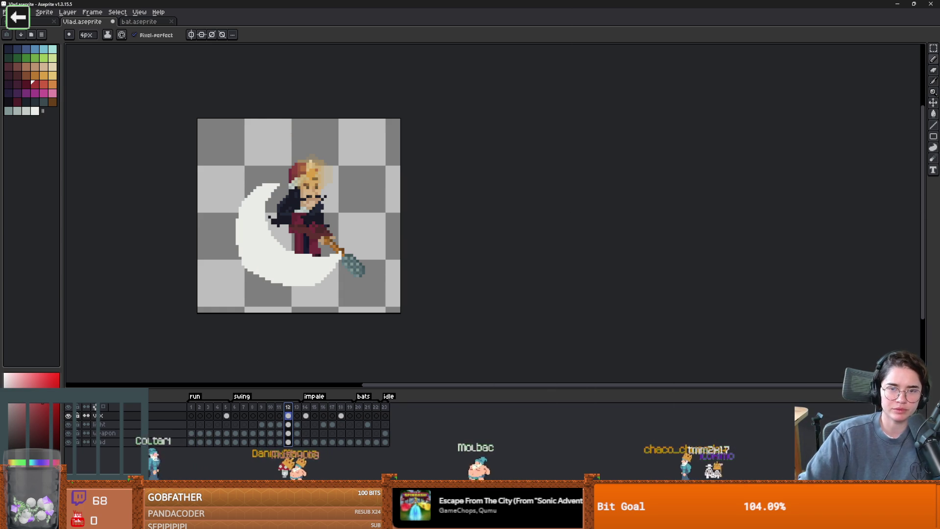
key(alt+Tab)
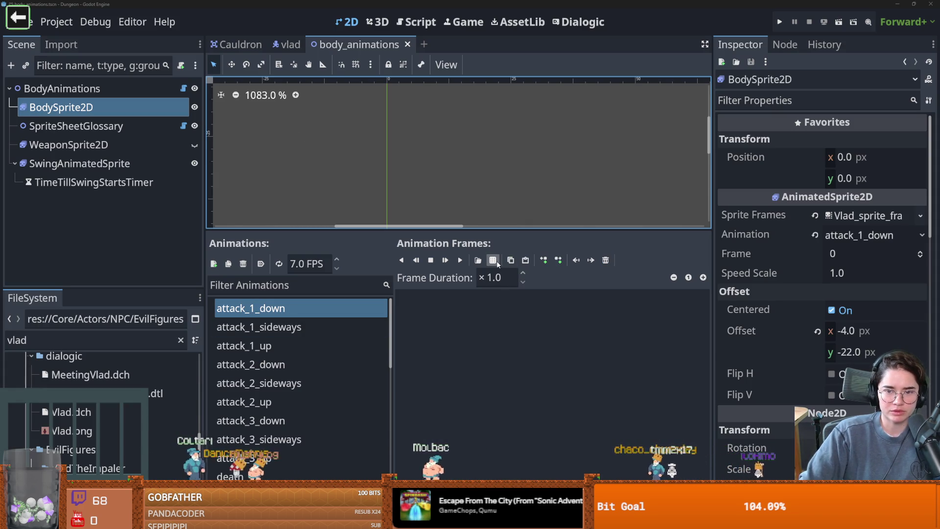
Step: Start adding frames from a sprite sheet and browse into the res://Core folder
click(492, 260)
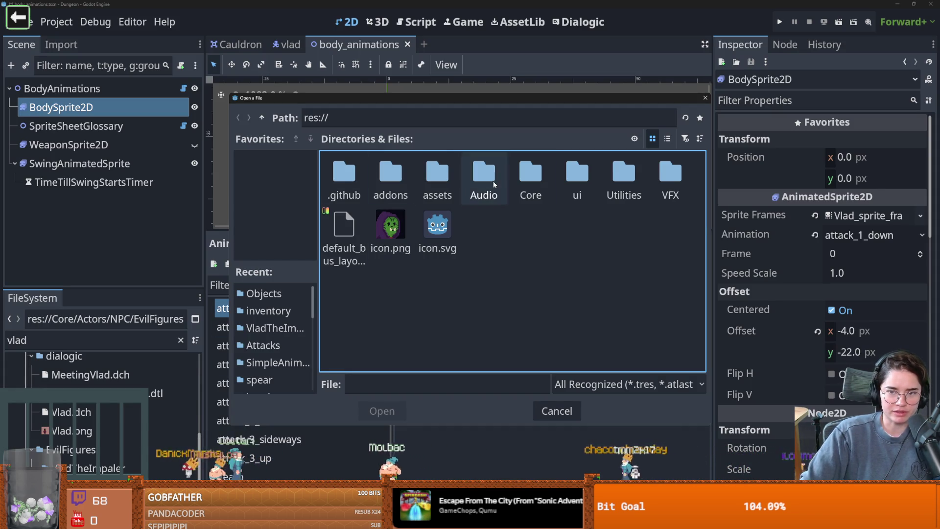
double_click(526, 174)
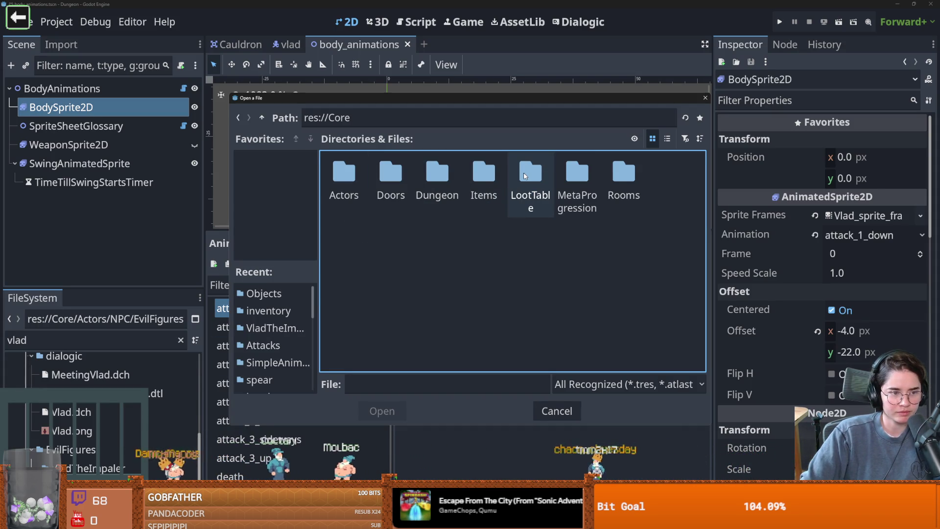
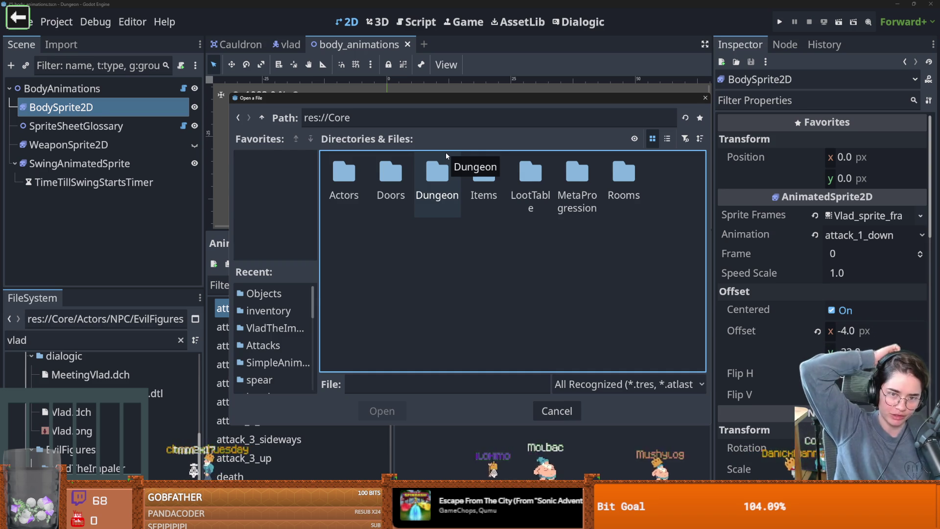
Step: Open Vlad.png from Actors/NPC/EvilFigures/VladTheImpaler in the sprite-sheet frame picker
double_click(344, 169)
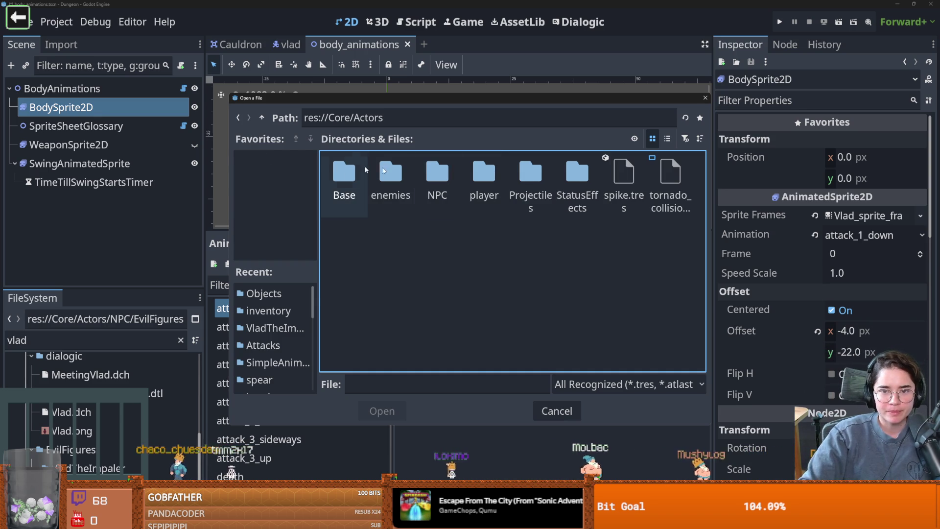
double_click(437, 171)
double_click(390, 172)
double_click(344, 172)
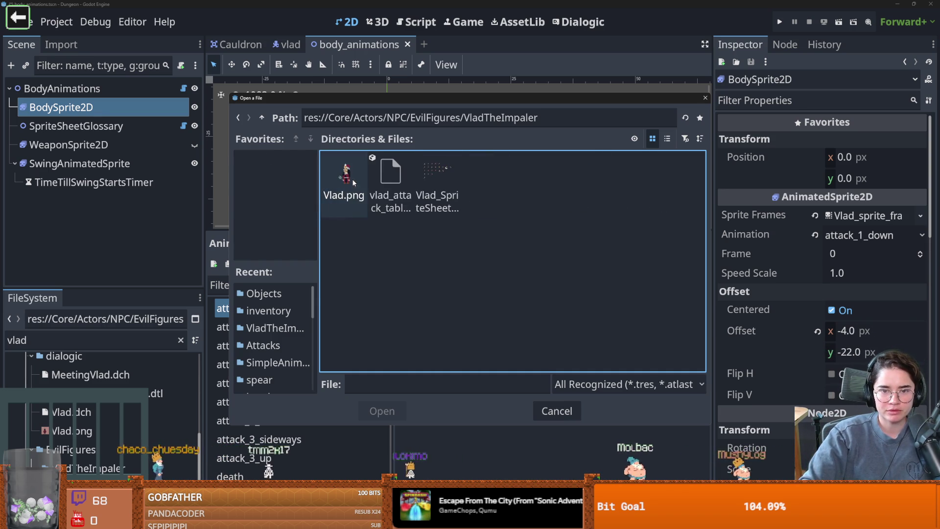
double_click(425, 171)
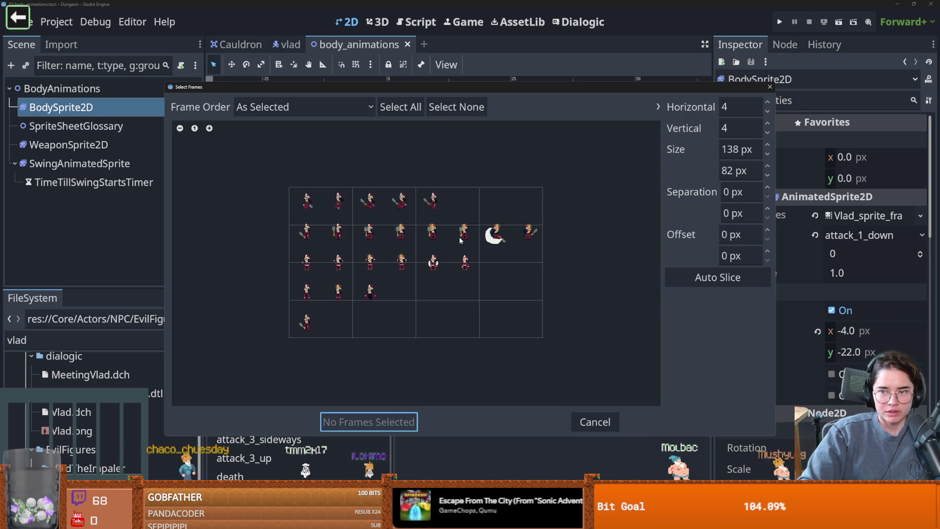
Step: Slice the sheet into an 8×5 grid and add the eight second-row frames to attack_1_down
click(210, 128)
click(210, 128)
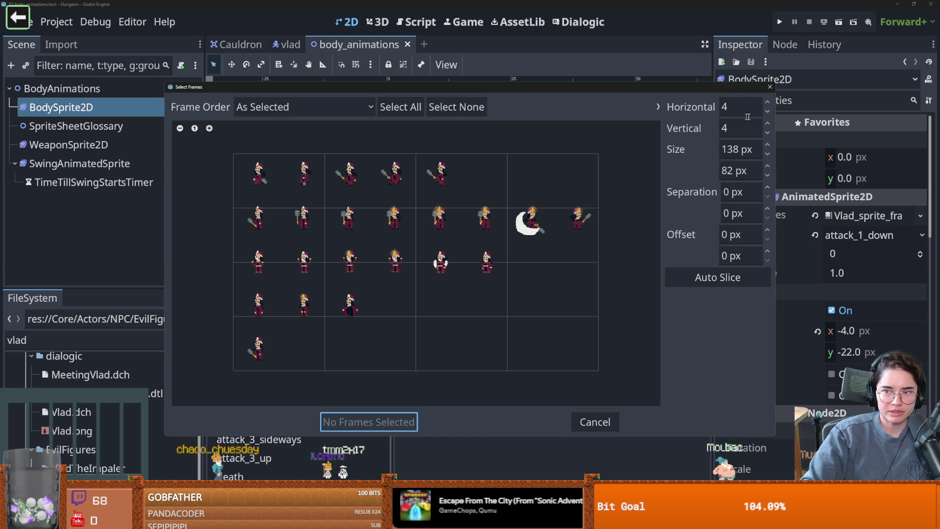
click(767, 124)
click(767, 103)
click(767, 103)
click(767, 103)
click(767, 103)
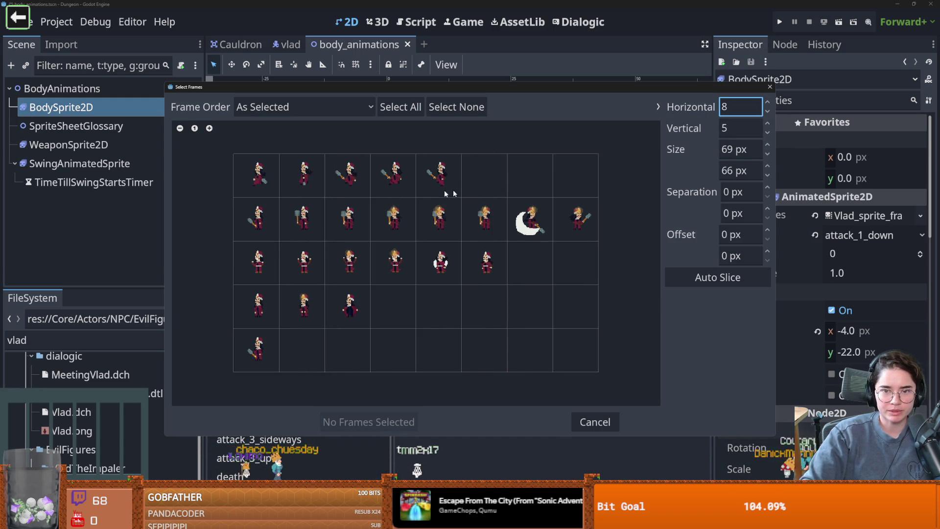
drag(260, 221, 558, 220)
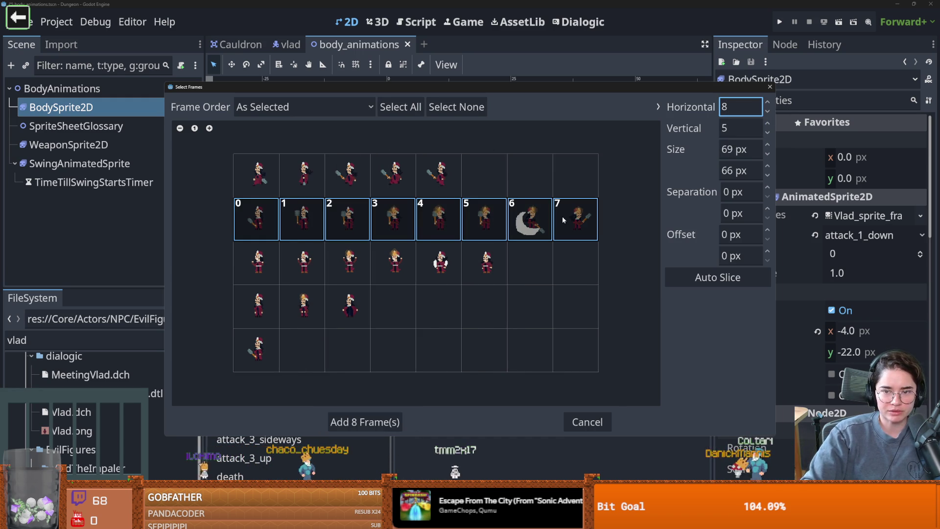
click(371, 419)
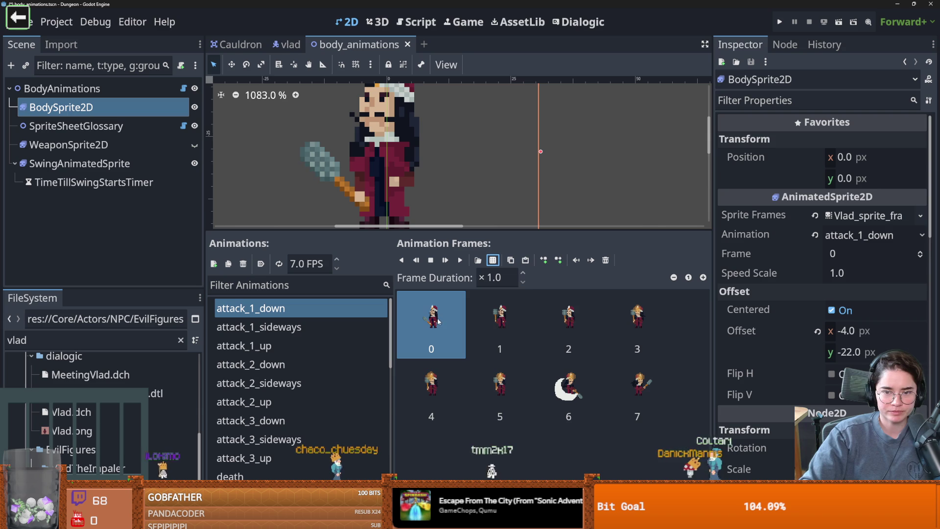
Step: Replace attack_1_sideways and attack_1_up frames with the eight Vlad frames from attack_1_down
shift+click(641, 396)
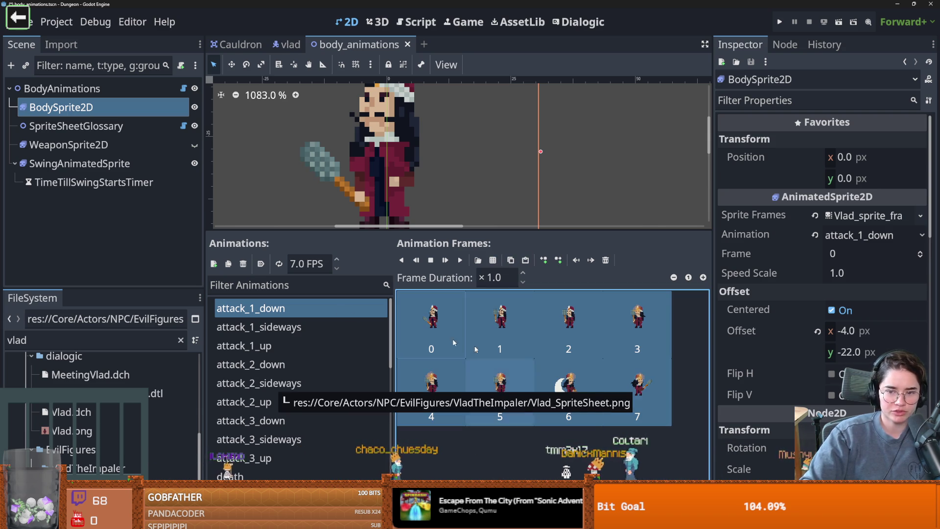
click(314, 327)
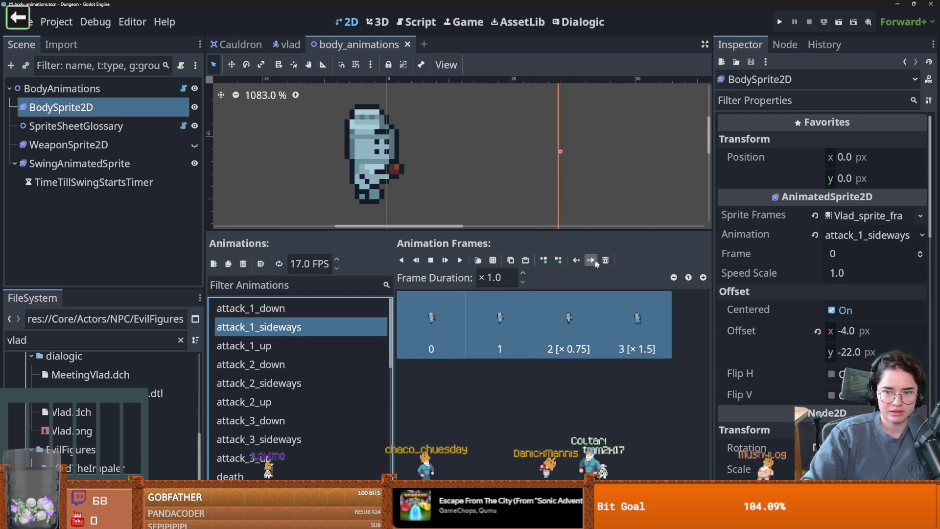
click(605, 260)
key(ctrl+z)
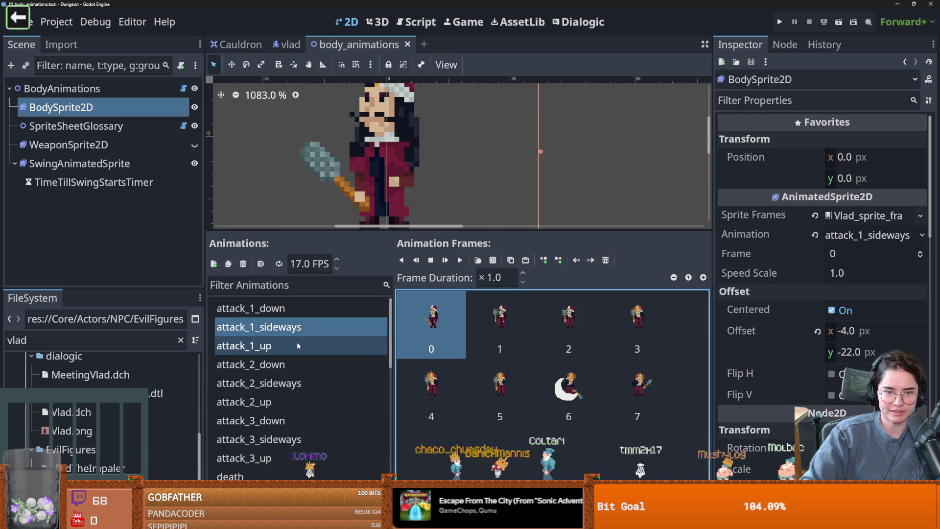
click(244, 345)
shift+click(639, 329)
click(606, 259)
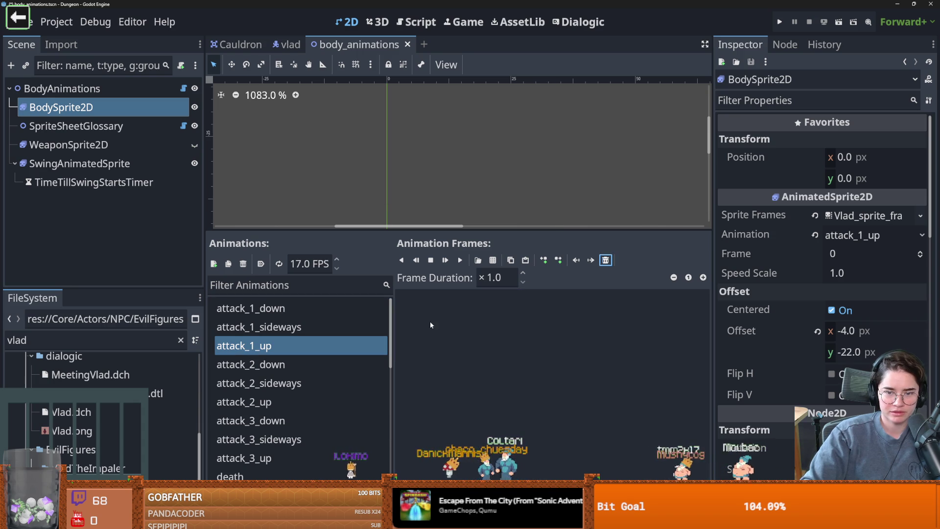
click(525, 260)
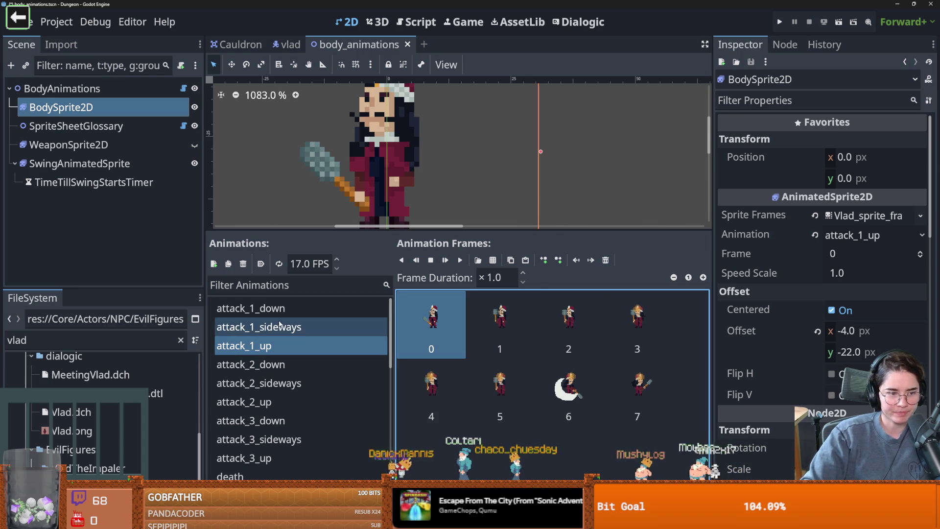
Step: Review the attack_1, attack_2 and attack_3 animations, ending on attack_2_down
click(269, 347)
key(Up)
key(Up)
key(Down)
click(274, 365)
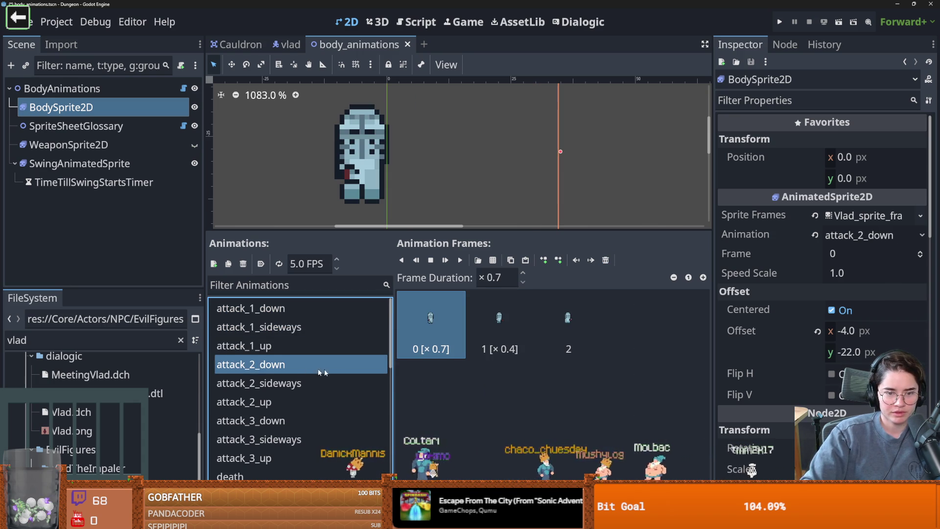
scroll(279, 372, down, 1)
click(282, 385)
key(Down)
key(Down)
key(Down)
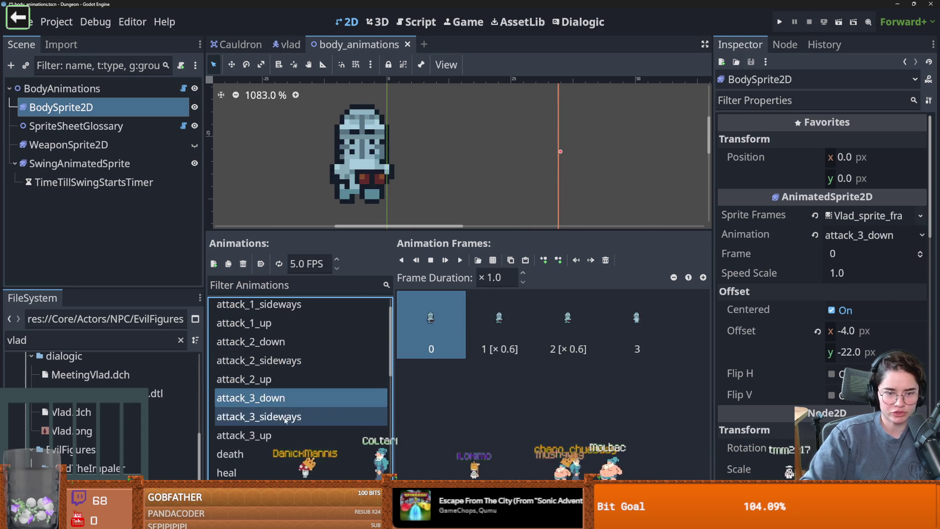
click(284, 382)
key(Up)
key(Up)
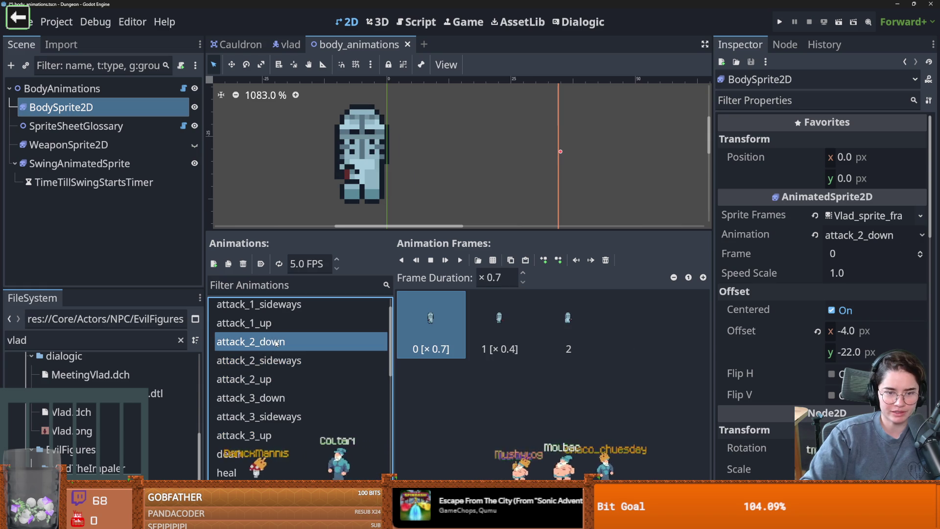
scroll(289, 373, up, 1)
scroll(306, 390, down, 2)
click(294, 412)
click(274, 319)
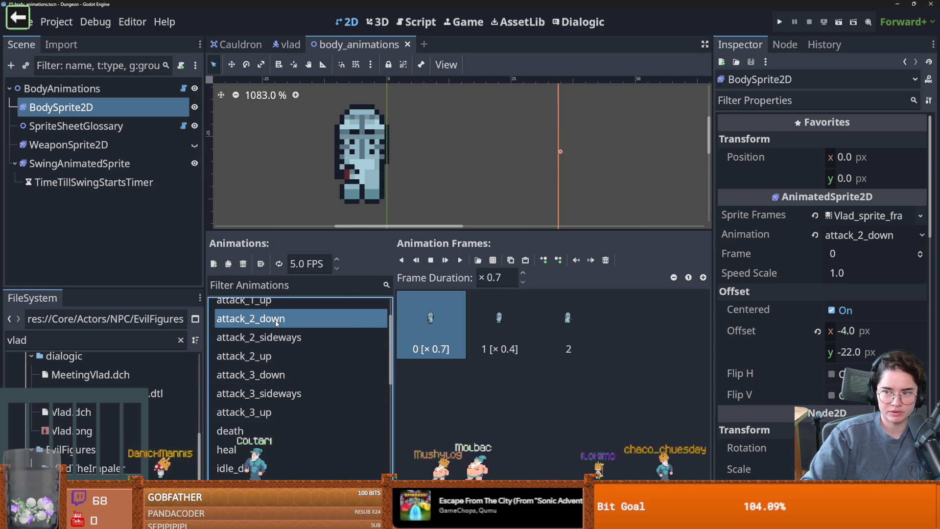
scroll(282, 349, up, 1)
Step: Delete the attack_2_down animation by mistake and restore it with undo
click(243, 265)
key(Return)
click(270, 364)
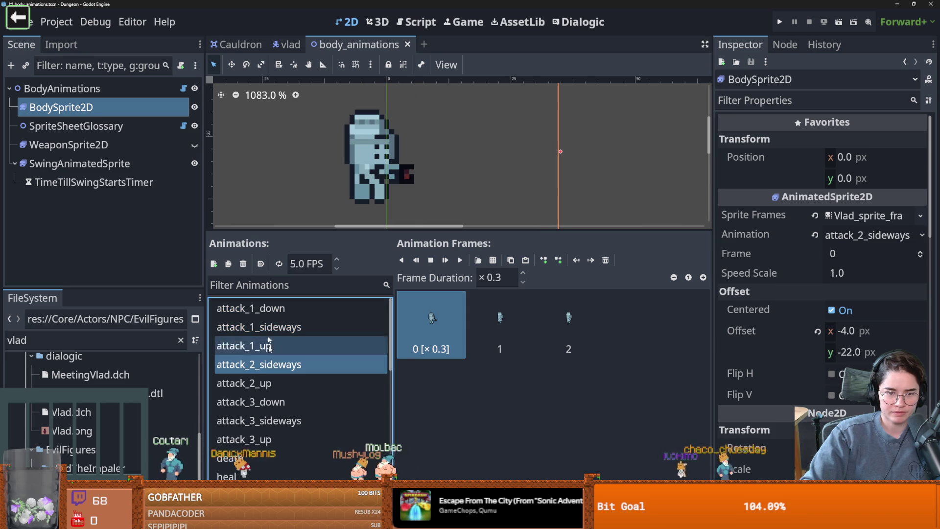
key(ctrl+z)
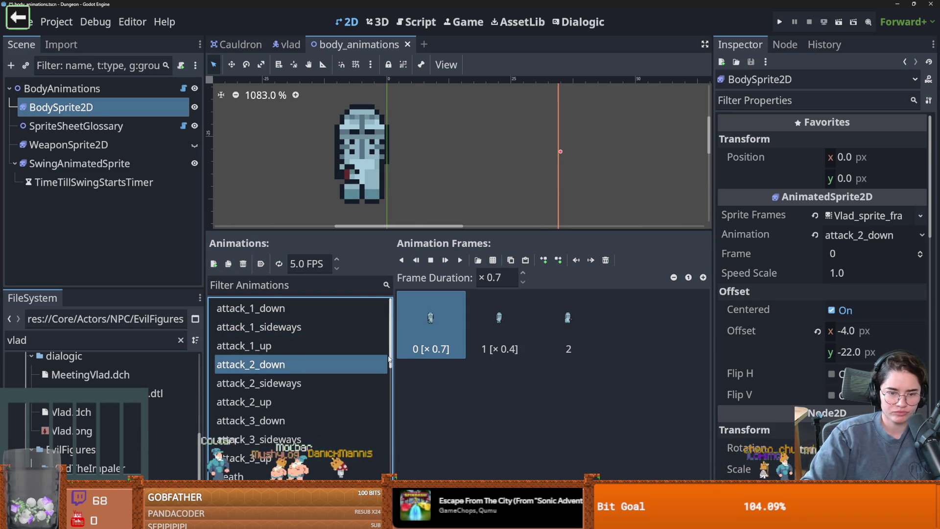
scroll(319, 392, down, 2)
scroll(319, 392, up, 2)
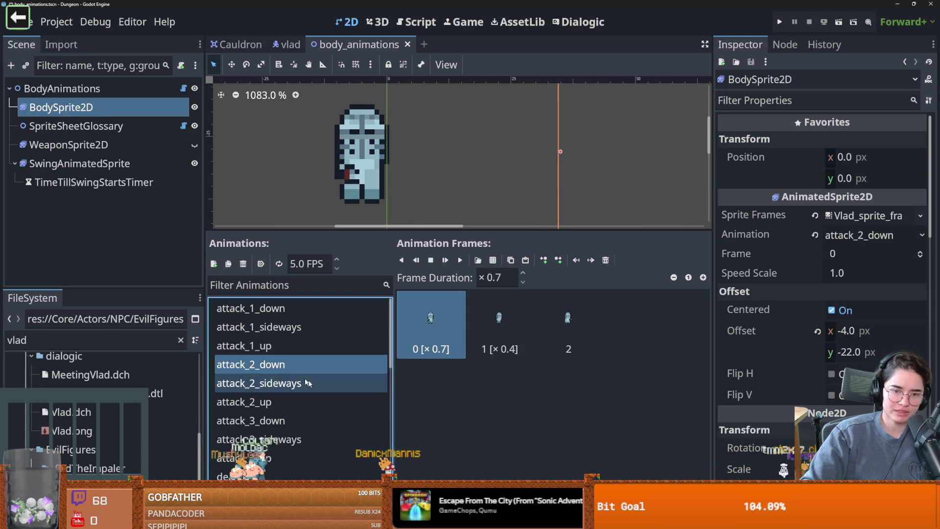
Step: Remove the old frames from attack_2_down, attack_2_sideways and attack_2_up
shift+click(593, 323)
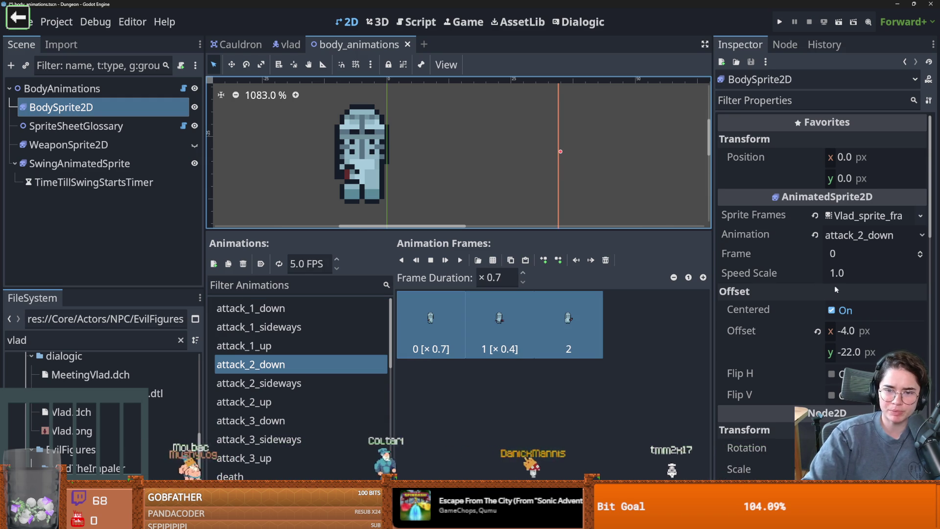
click(606, 260)
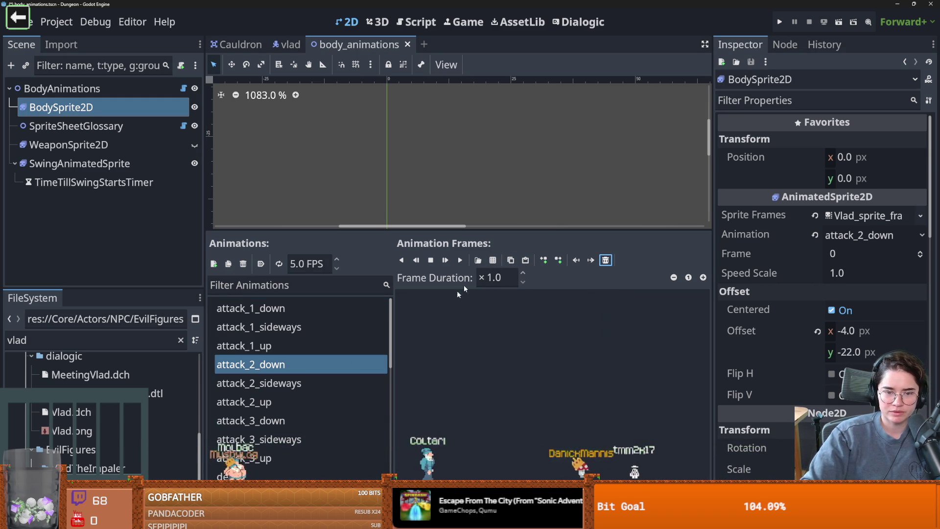
click(252, 383)
shift+click(568, 323)
click(512, 260)
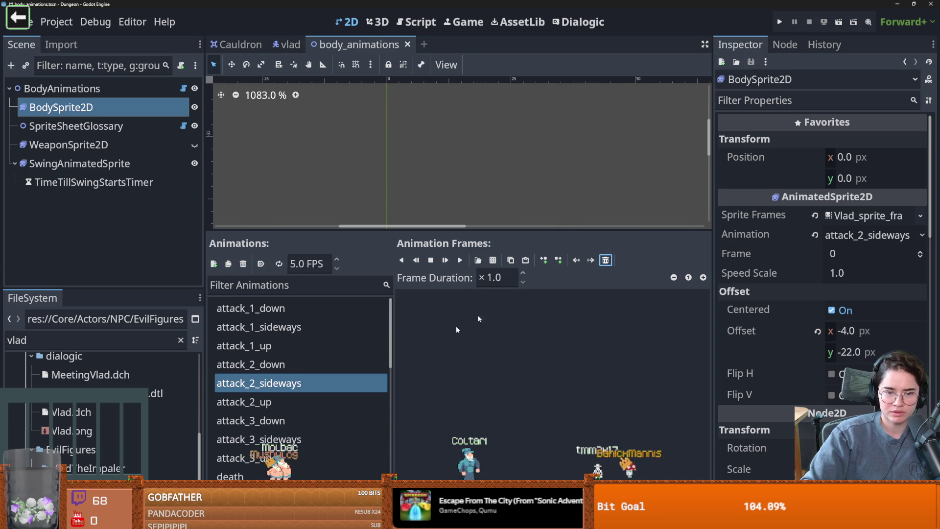
click(252, 401)
click(525, 259)
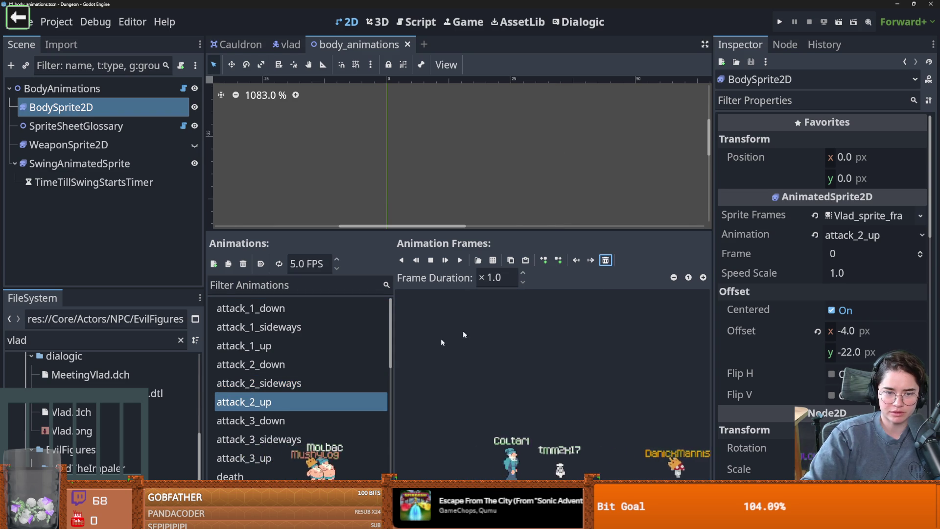
Step: Open Vlad's sprite sheet to add frames to attack_2_down
click(343, 364)
click(478, 260)
double_click(437, 176)
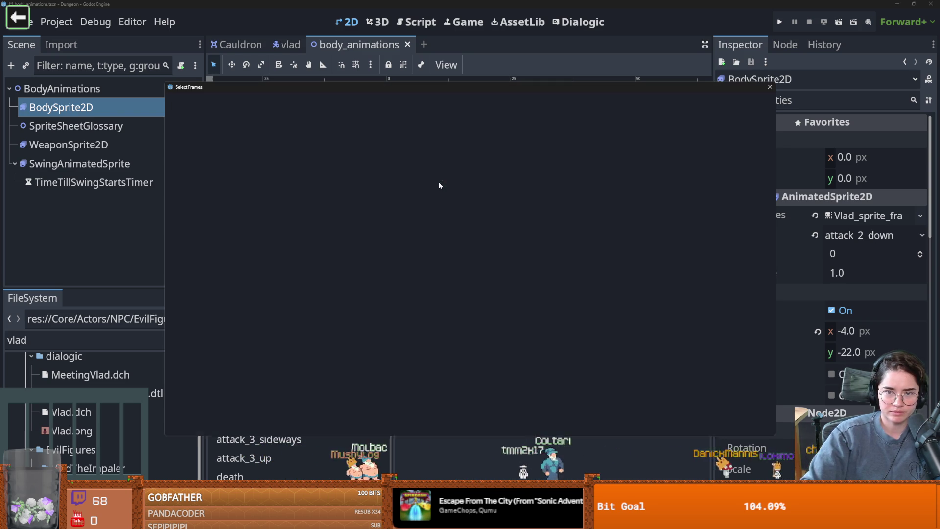
Step: Add six third-row Vlad frames to attack_2_down and paste them into attack_2_sideways and attack_2_up
drag(256, 263, 500, 266)
click(524, 258)
click(382, 422)
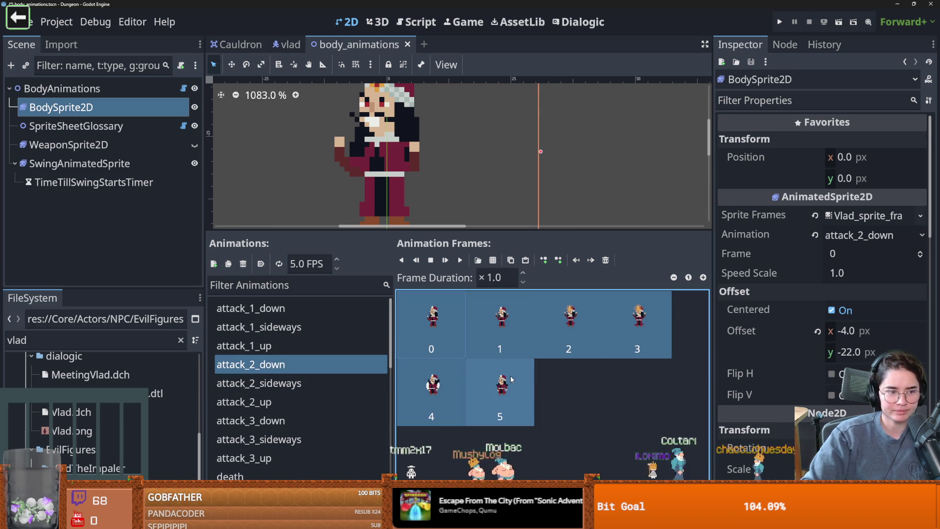
click(258, 383)
key(ctrl+v)
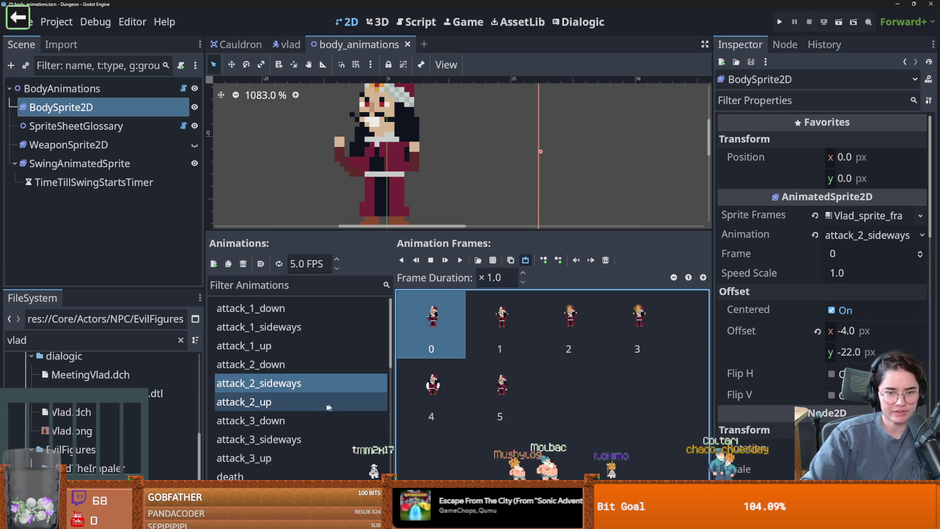
key(Down)
key(ctrl+v)
Step: Compare the attack_2 animations with attack_1_up, then select attack_3_down's frames and check their options
click(310, 384)
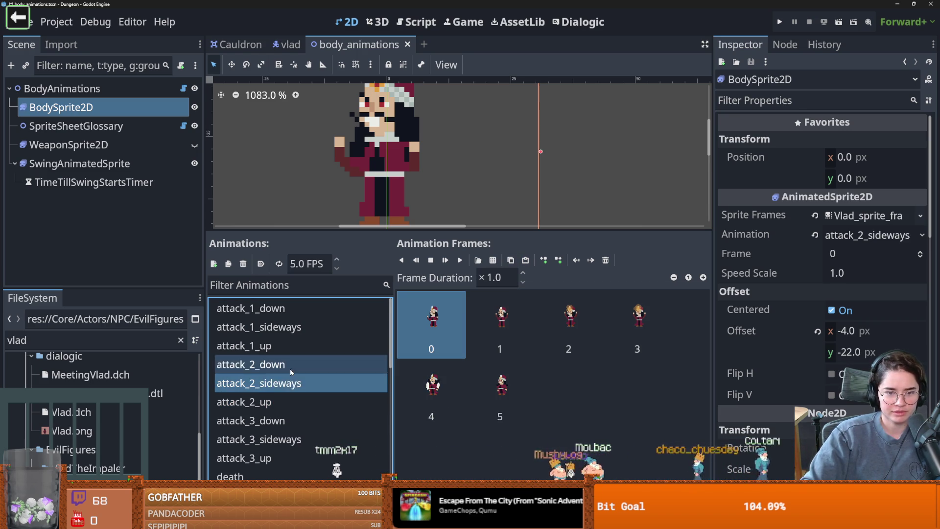
click(286, 346)
click(288, 383)
click(280, 397)
click(281, 421)
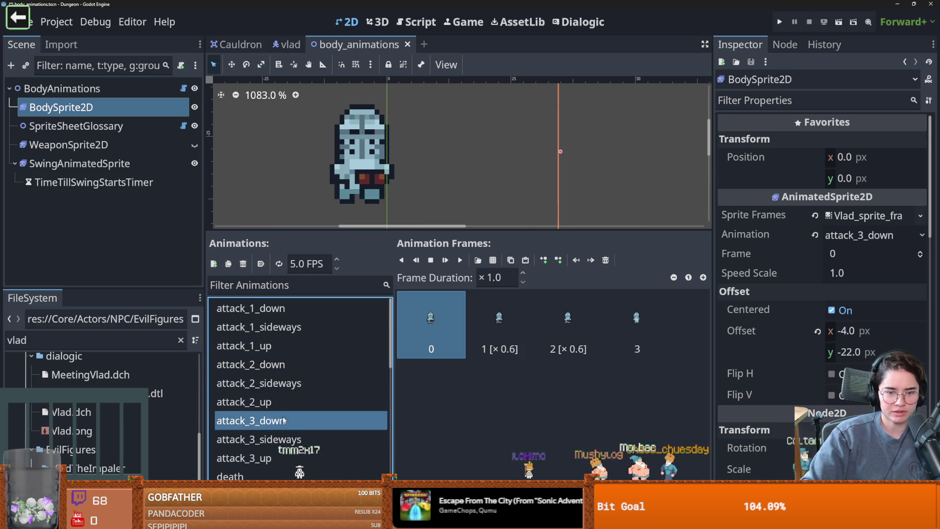
scroll(294, 391, down, 3)
shift+click(636, 323)
right_click(526, 338)
click(497, 378)
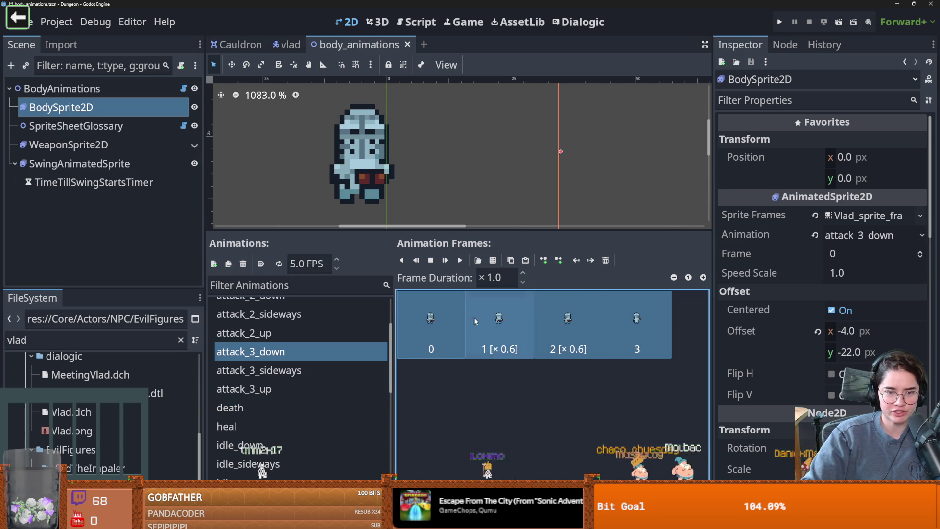
Step: Clear the old frames from attack_3_sideways and attack_3_up, then begin adding sprite-sheet frames to attack_3_down
click(301, 370)
shift+click(636, 323)
click(606, 260)
click(245, 389)
shift+click(637, 323)
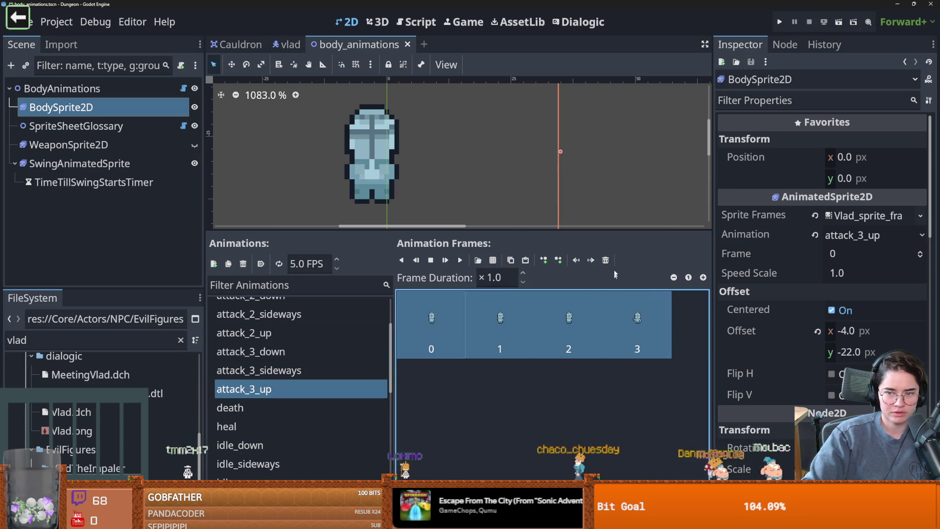
click(606, 260)
click(274, 352)
click(493, 260)
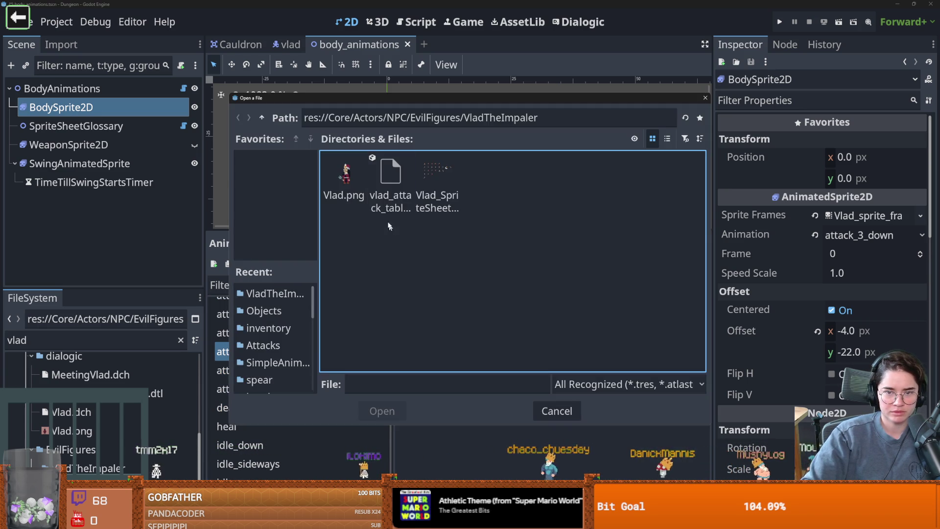
Step: Add three fourth-row Vlad frames to attack_3_down and paste them into attack_3_sideways and attack_3_up
double_click(434, 188)
drag(258, 308, 339, 310)
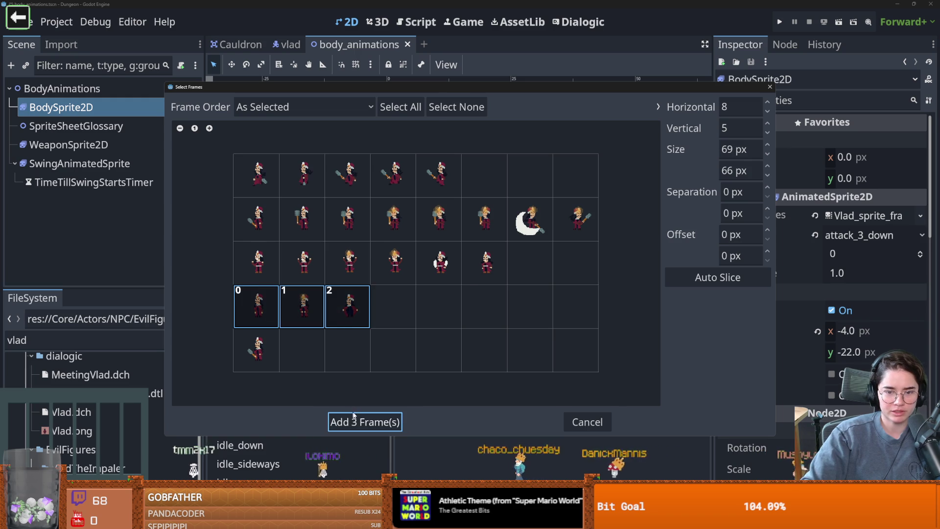
click(355, 421)
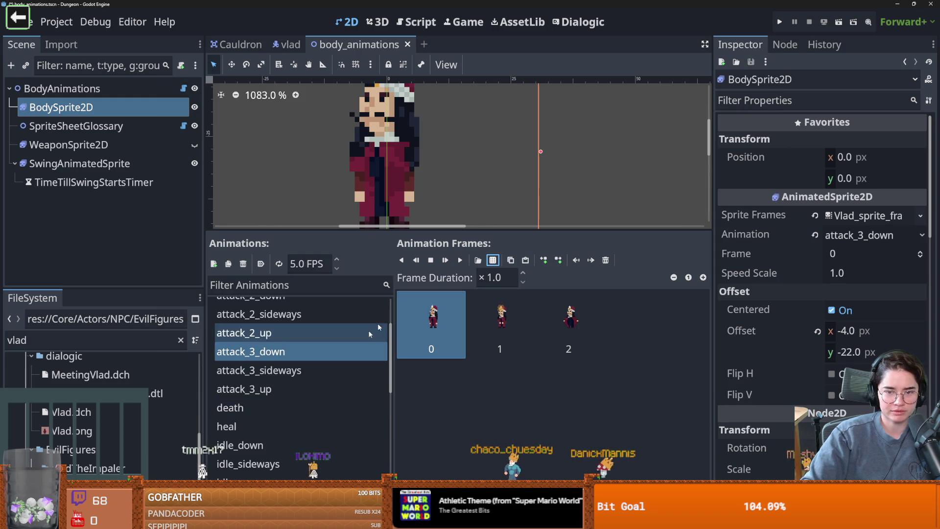
shift+click(577, 332)
click(319, 373)
key(ctrl+v)
click(274, 388)
key(ctrl+v)
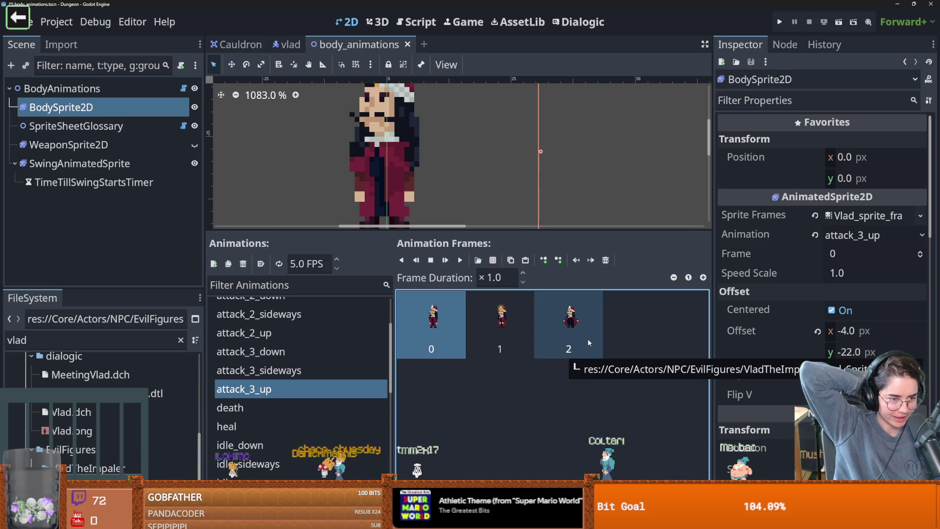
click(57, 21)
Step: Check the Input Map tab in Project Settings, then close the dialog
click(62, 43)
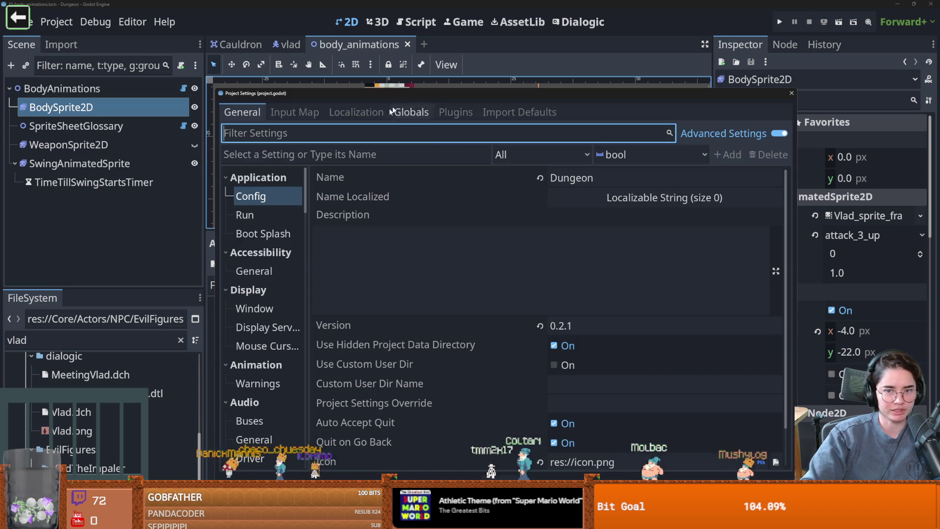
click(294, 112)
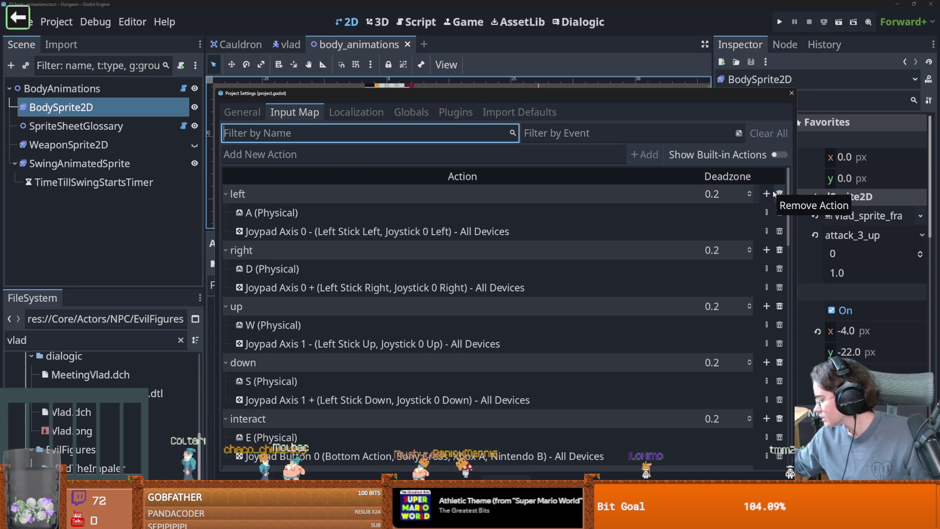
key(Escape)
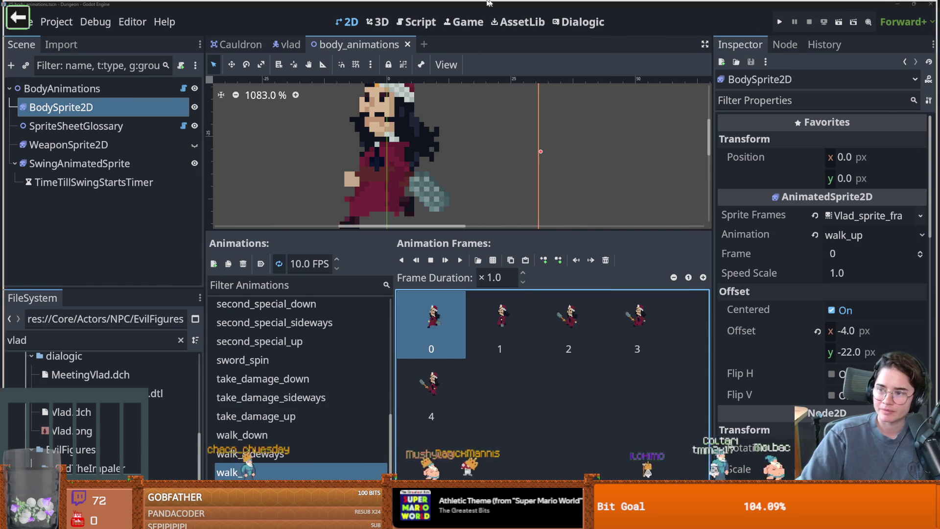
key(alt+Tab)
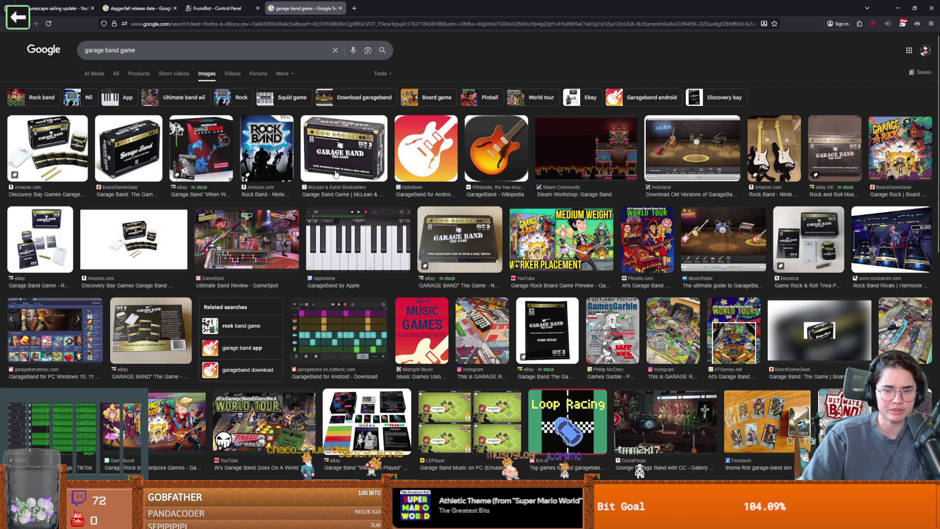
key(alt+Tab)
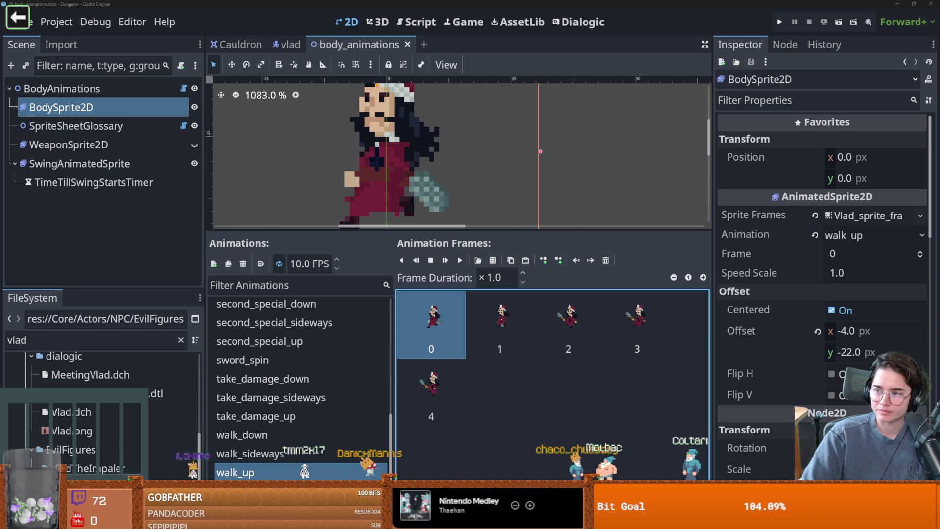
key(alt+Tab)
click(90, 231)
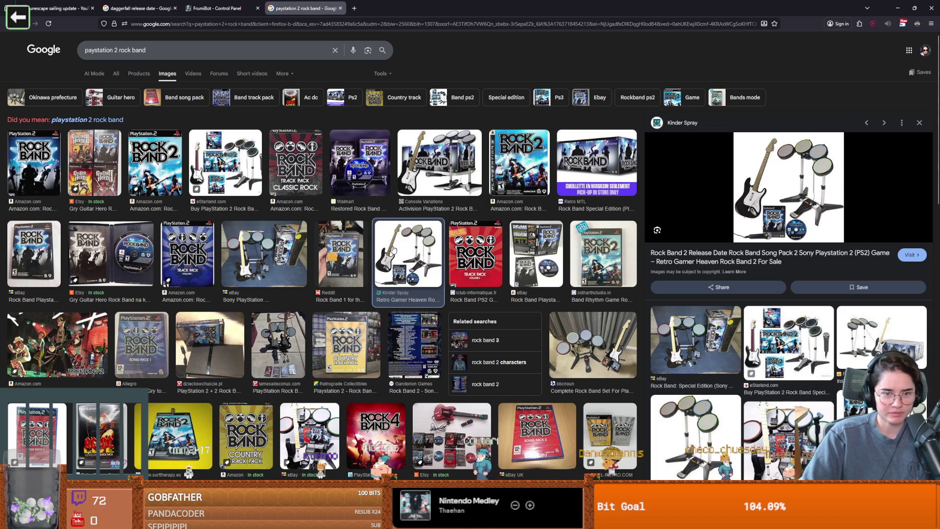
key(alt+Tab)
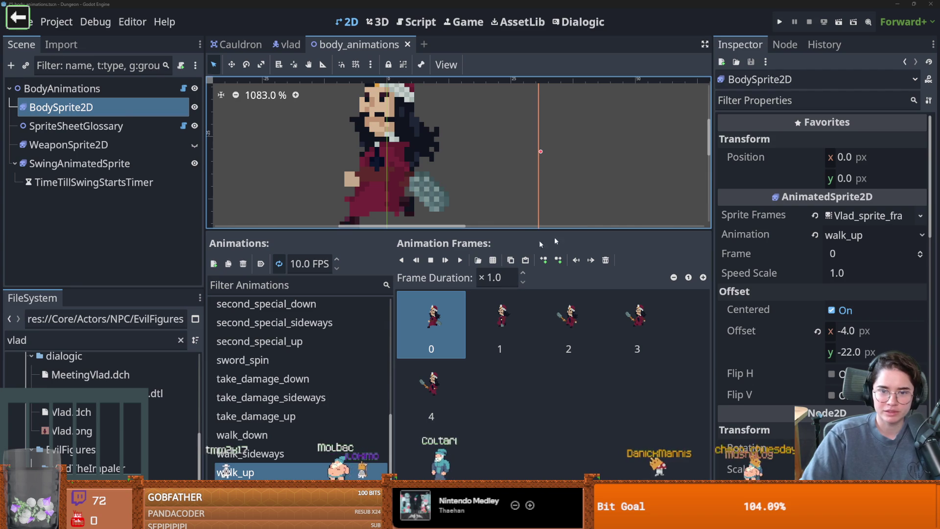
Step: Enlarge the sprite preview, show walk_sideways's five frames, and save the body_animations scene
drag(577, 236, 576, 269)
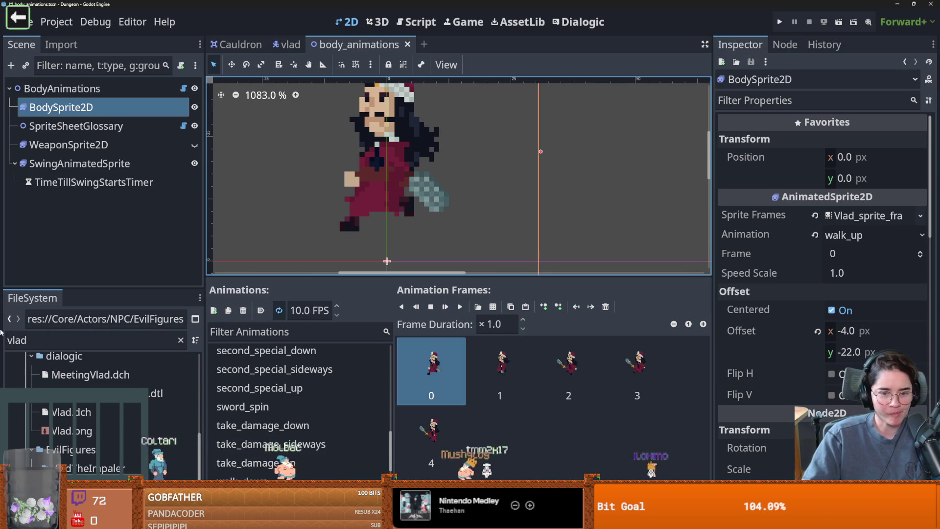
scroll(293, 392, down, 3)
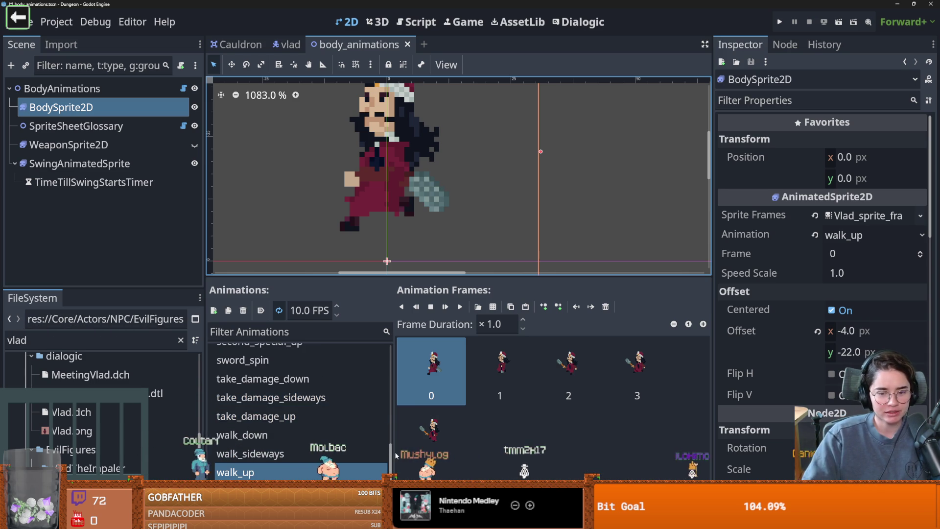
click(293, 453)
key(ctrl+s)
scroll(430, 159, up, 1)
scroll(432, 158, up, 1)
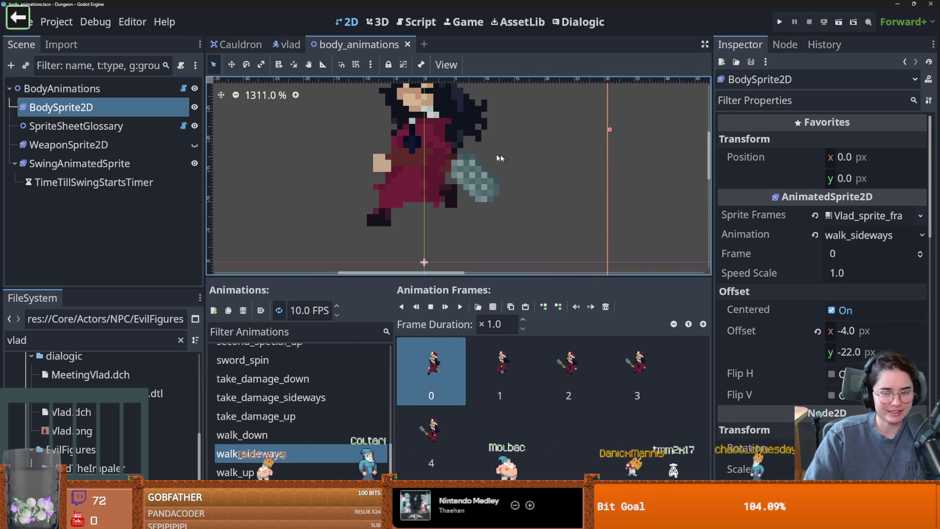
scroll(458, 172, down, 2)
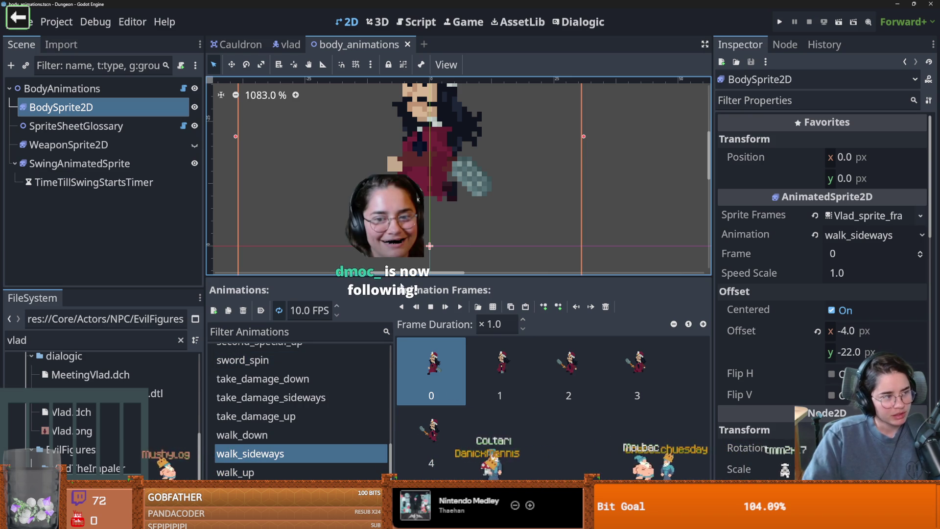
key(ctrl+s)
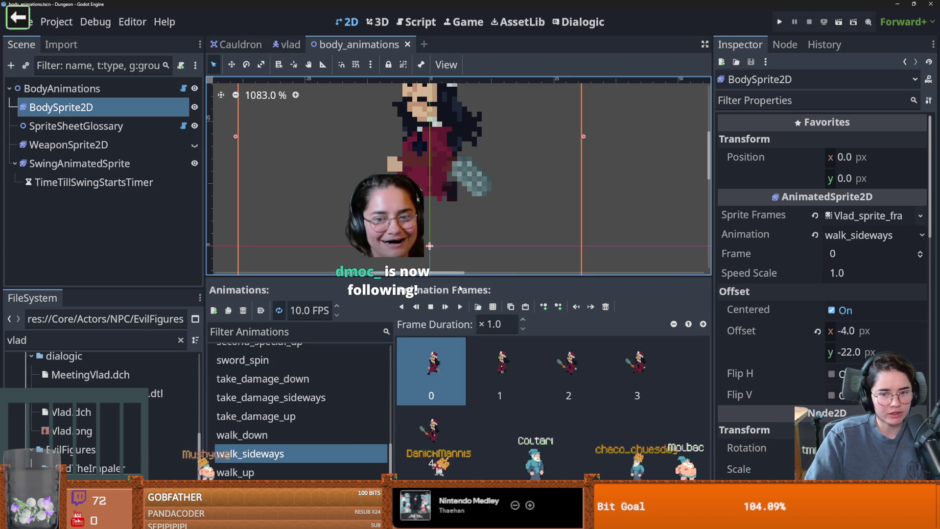
Step: Open Vlad's boss_enemy.gd from the vlad scene and expand StateMachine to list its states
click(62, 88)
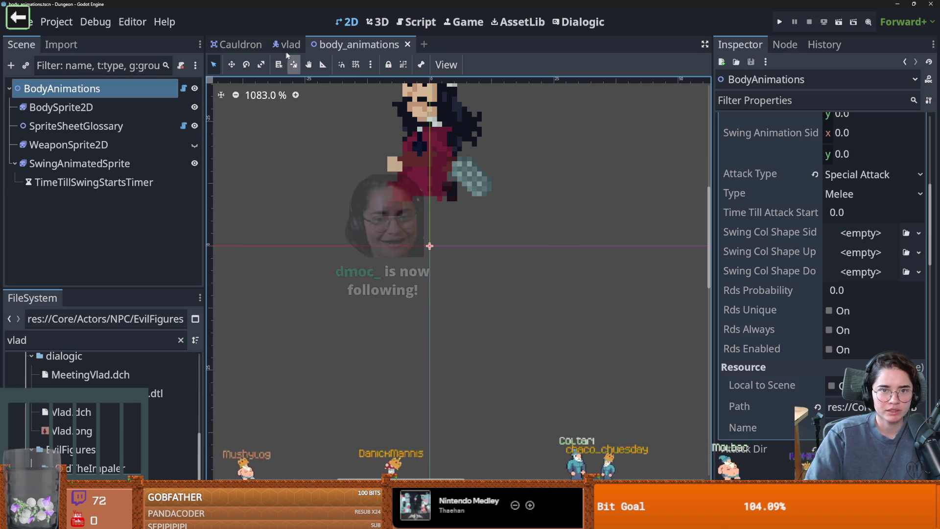
click(289, 45)
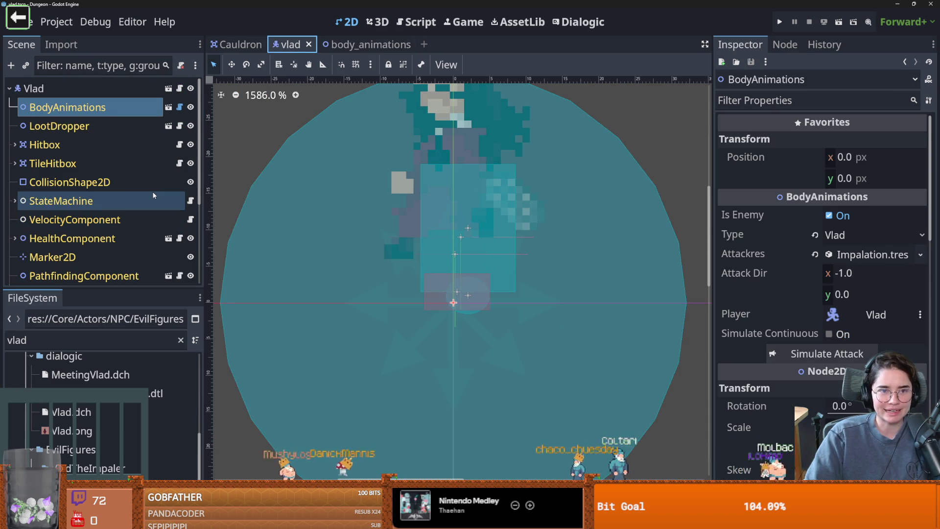
click(179, 88)
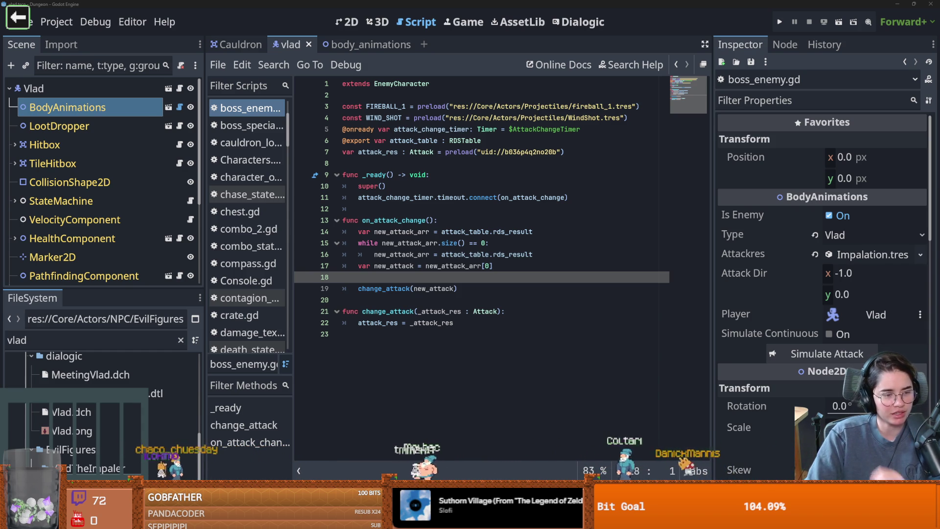
click(361, 295)
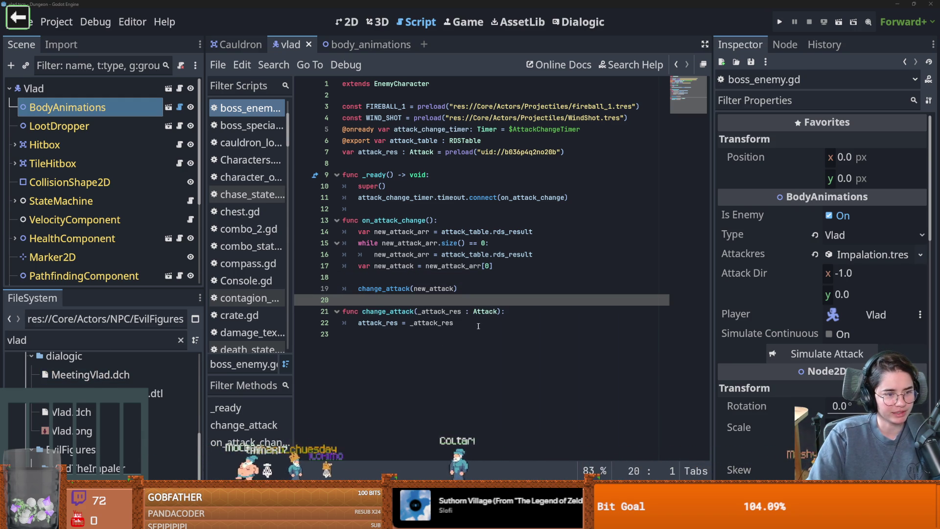
click(531, 277)
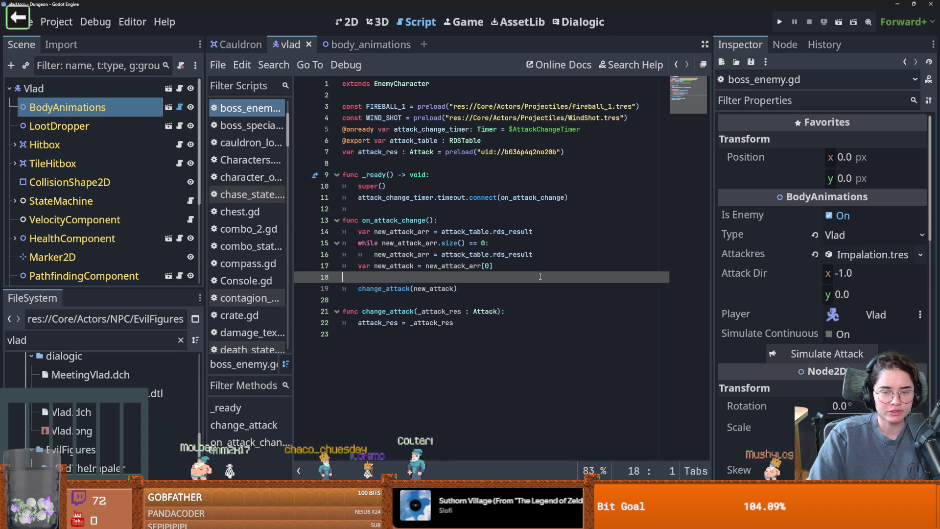
drag(114, 293, 117, 400)
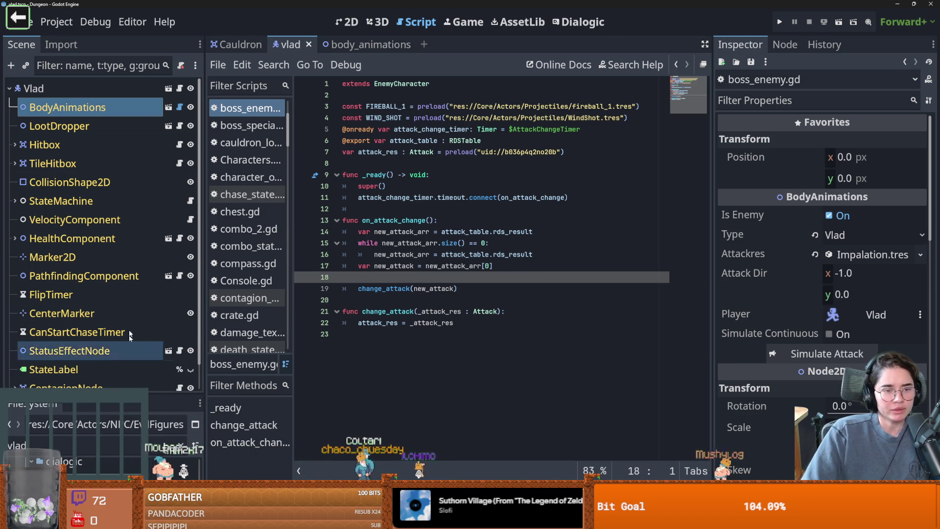
click(131, 201)
click(14, 201)
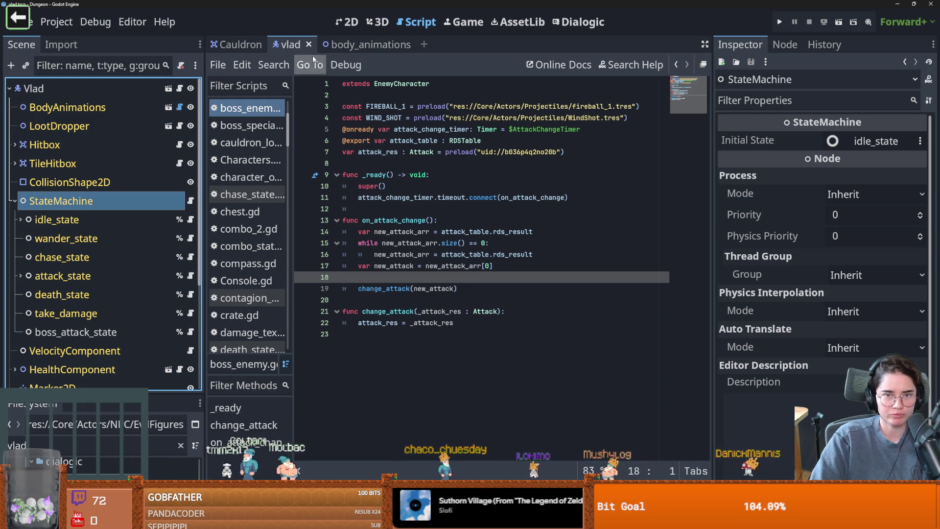
Step: Close the Cauldron scene and filter the FileSystem dock by 'boss'
click(405, 45)
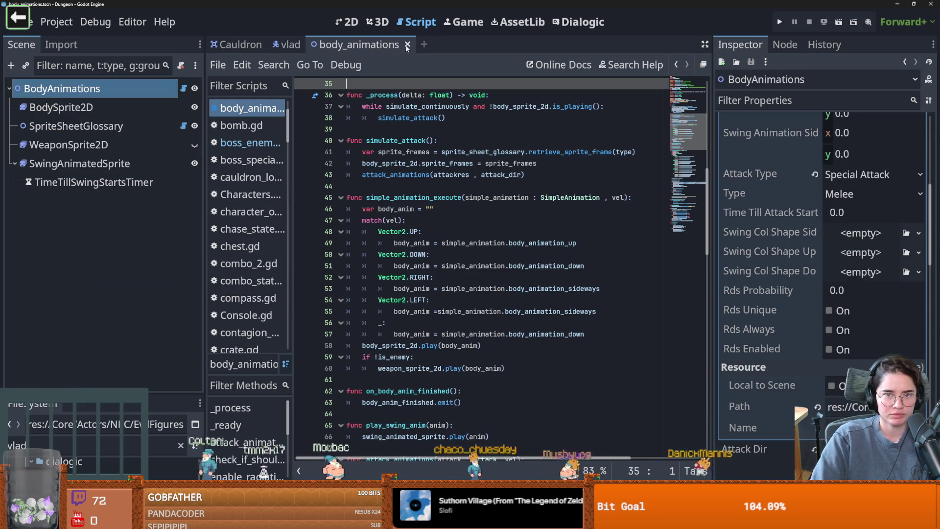
click(235, 45)
click(256, 45)
drag(98, 392, 98, 239)
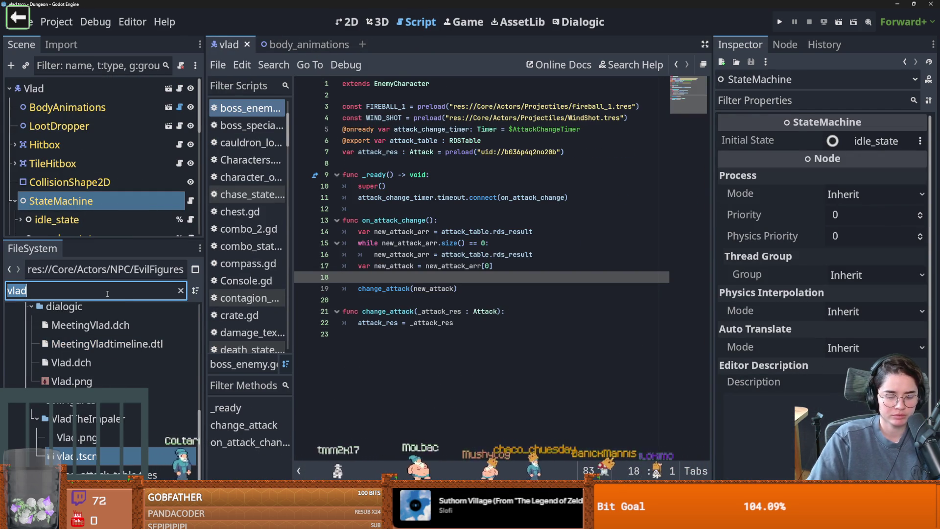
text(boss)
scroll(123, 370, up, 2)
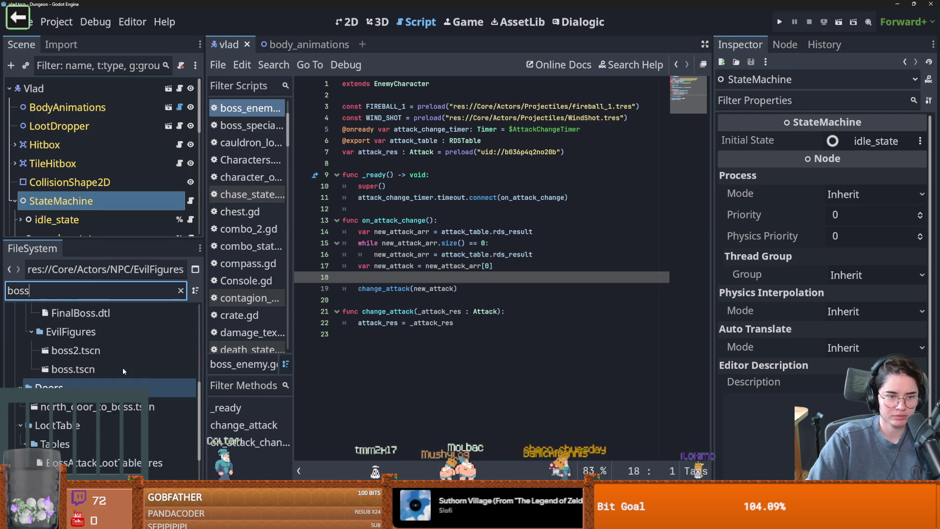
scroll(105, 369, up, 4)
scroll(133, 418, down, 3)
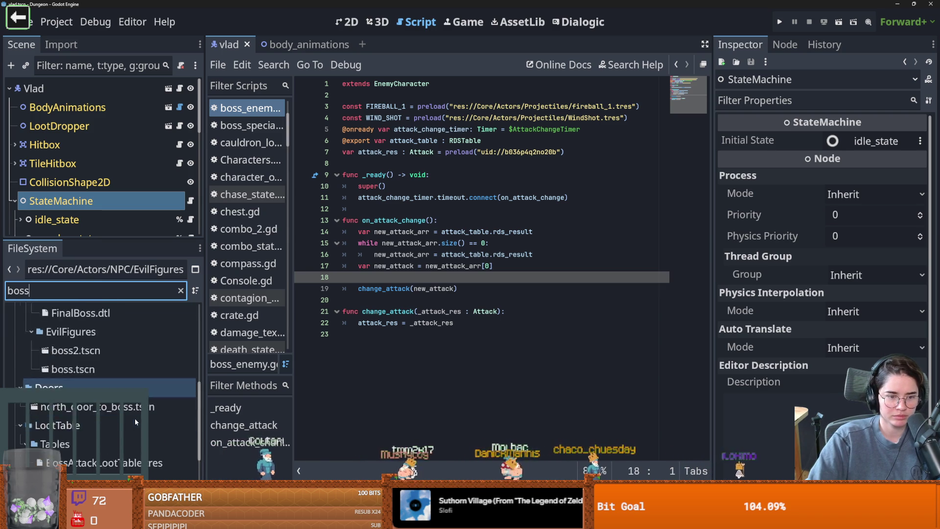
scroll(133, 418, down, 3)
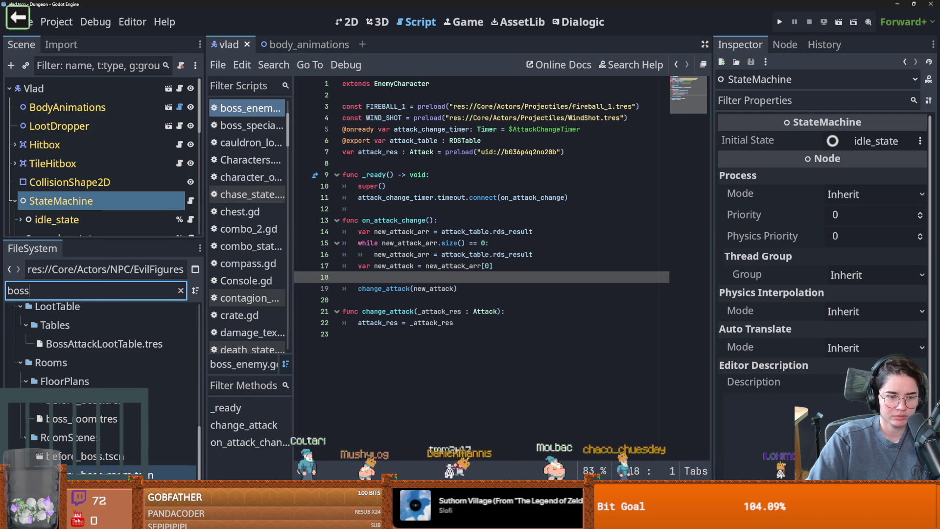
Step: Open boss_room.tscn and view its Monsters node's monsters.gd script
double_click(113, 474)
scroll(457, 204, down, 3)
scroll(457, 204, up, 2)
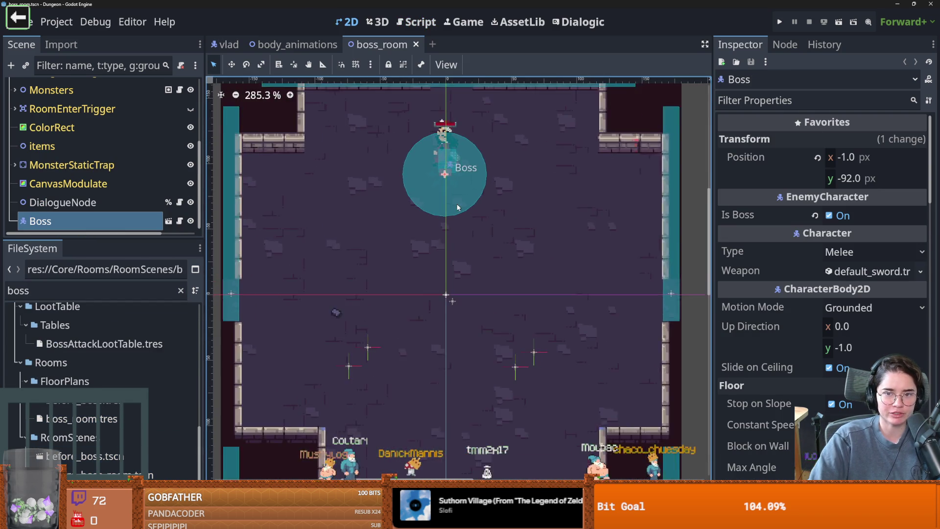
scroll(411, 311, up, 2)
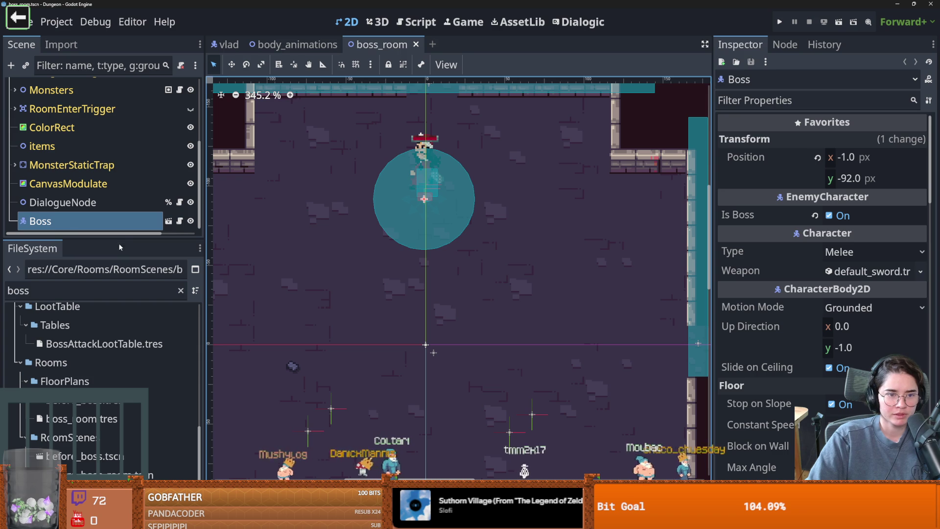
drag(119, 241, 150, 437)
scroll(347, 358, down, 2)
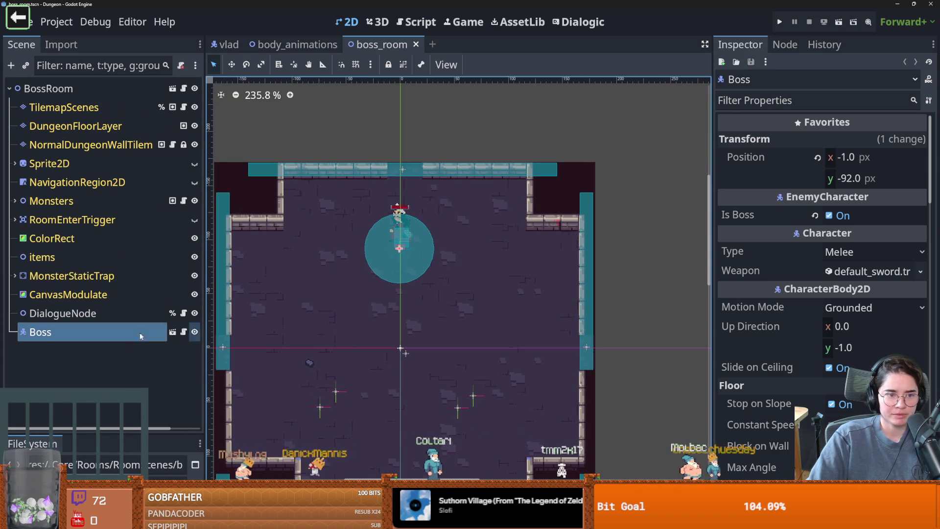
click(184, 202)
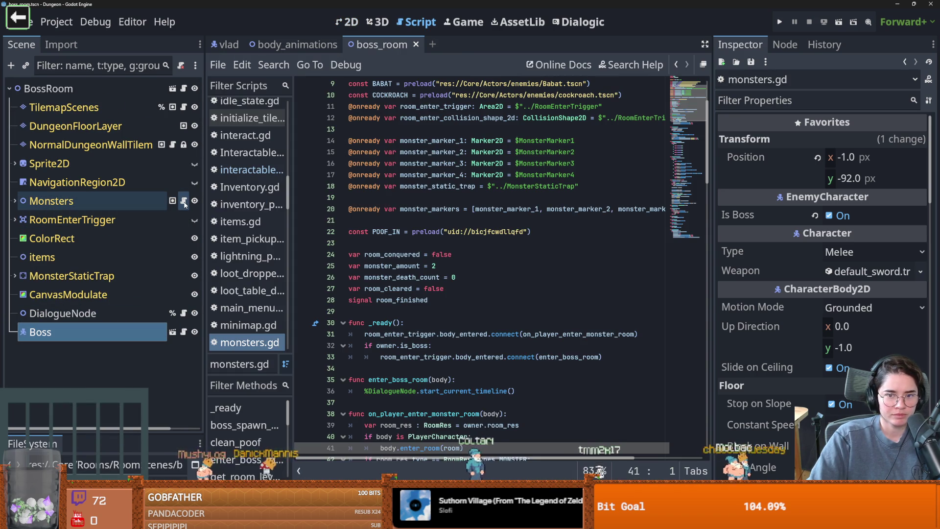
ctrl+click(526, 334)
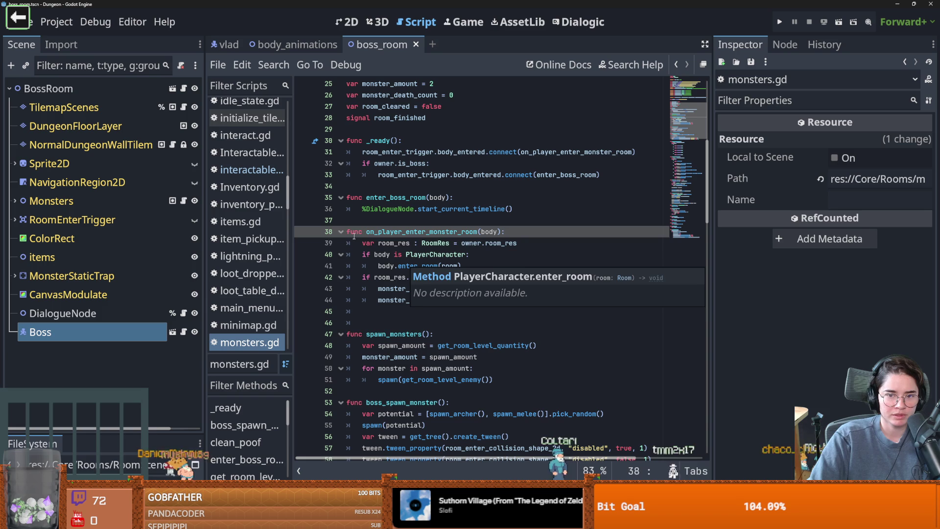
click(373, 243)
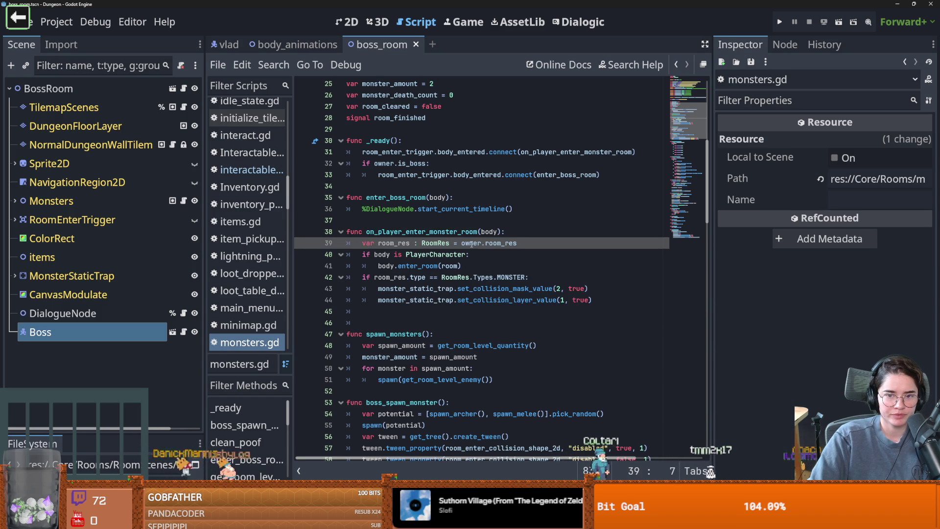
ctrl+click(415, 266)
scroll(442, 264, up, 1)
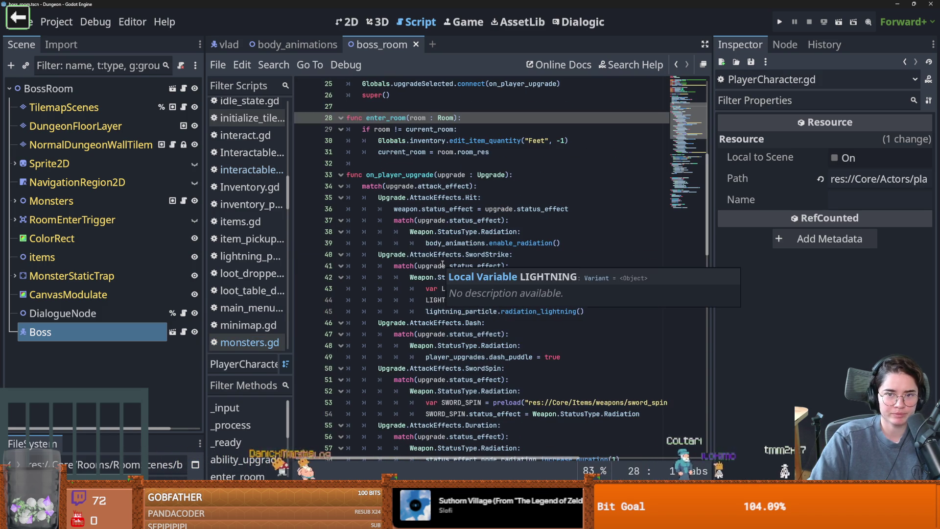
scroll(442, 265, up, 1)
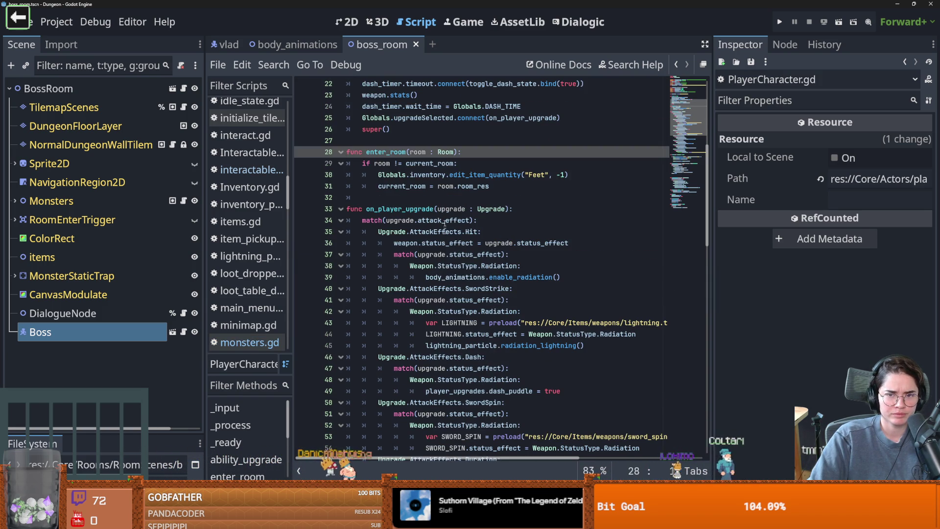
drag(389, 175, 562, 175)
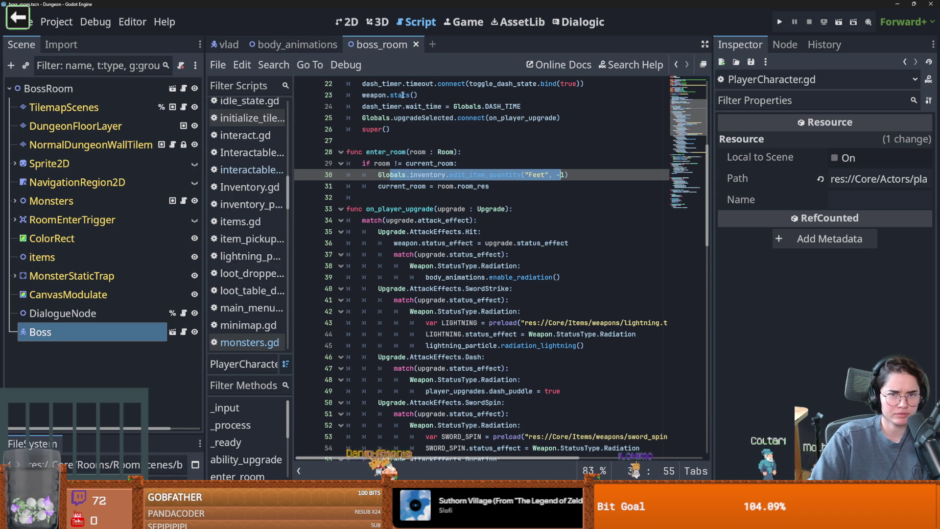
click(353, 25)
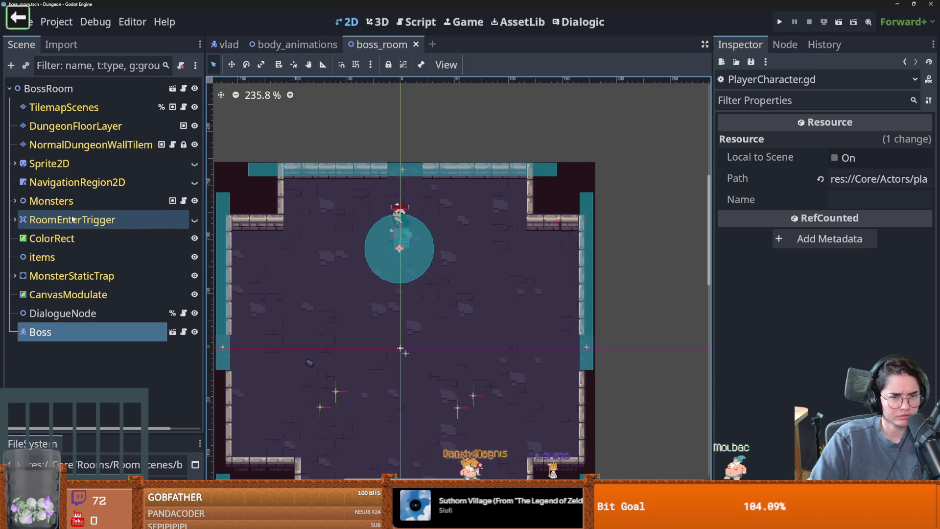
Step: Inspect the dialogue_node.gd, room_generation.gd and EnemyCharacter.gd scripts from the scene tree
click(16, 220)
click(15, 220)
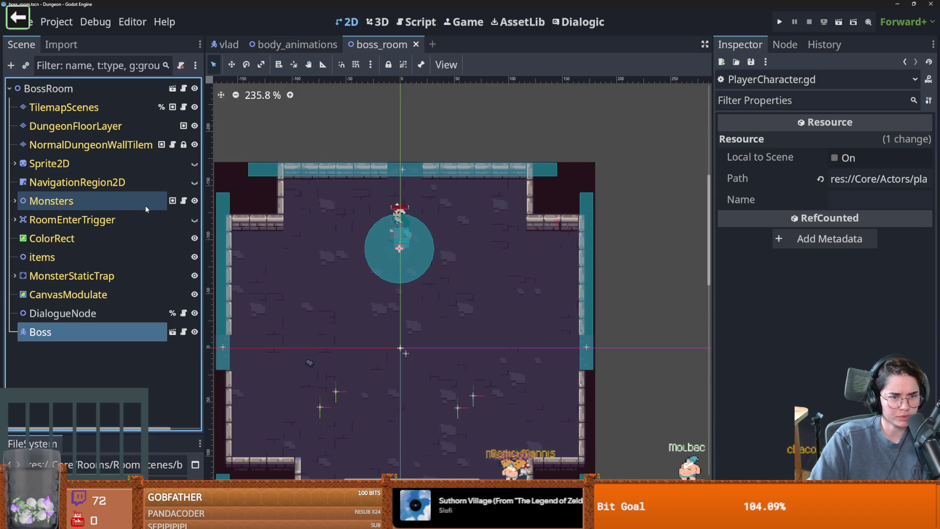
click(184, 313)
click(111, 313)
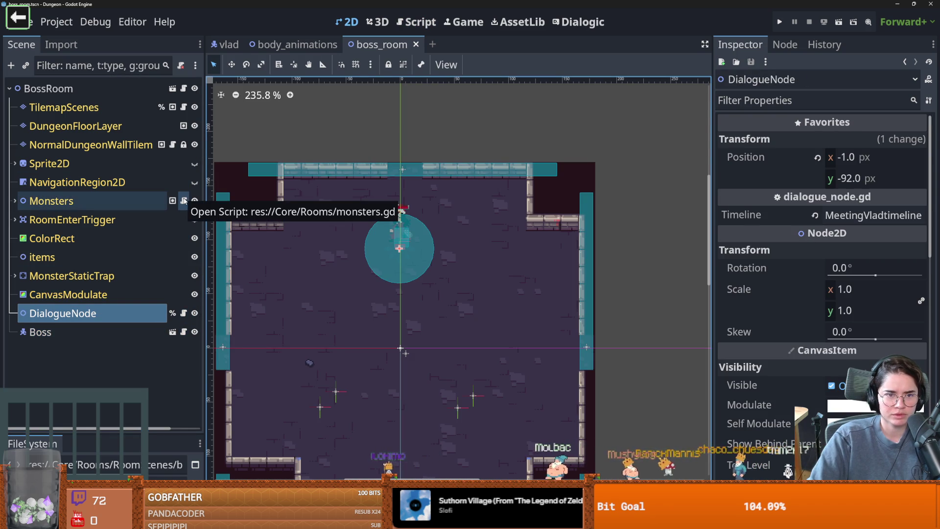
click(183, 89)
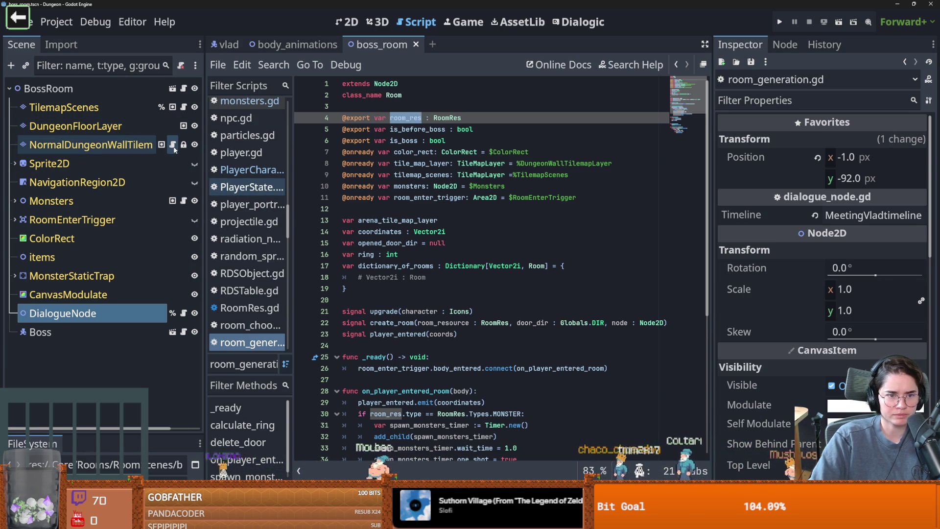
click(184, 332)
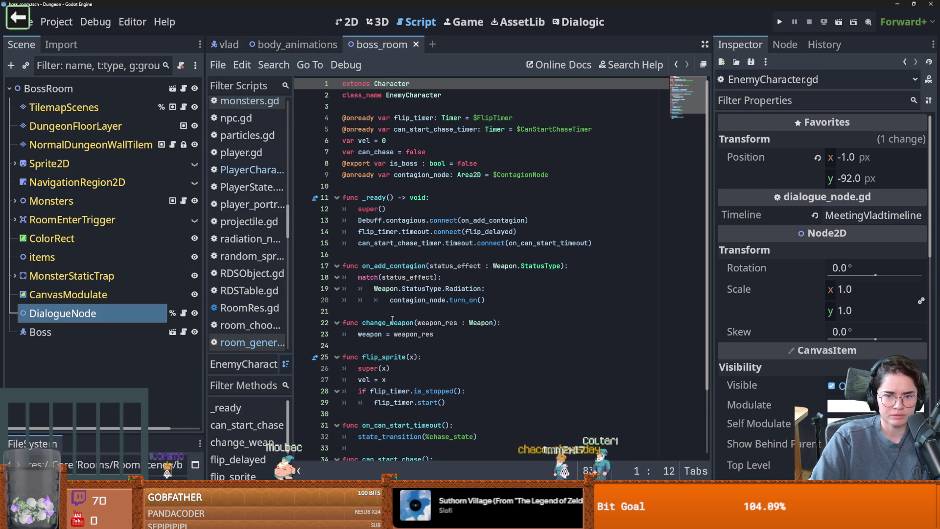
scroll(392, 319, down, 2)
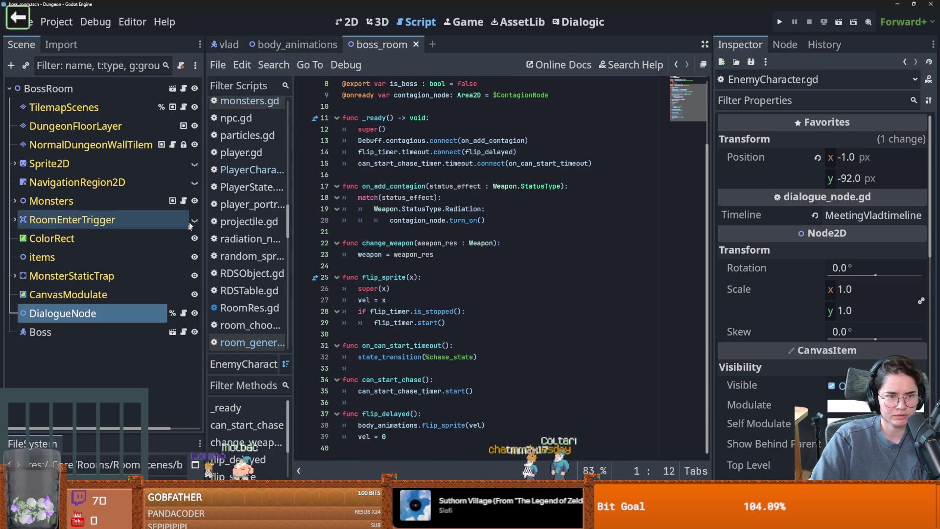
Step: In monsters.gd's _ready, trace the is_boss check to the enter_boss_room connection
click(185, 200)
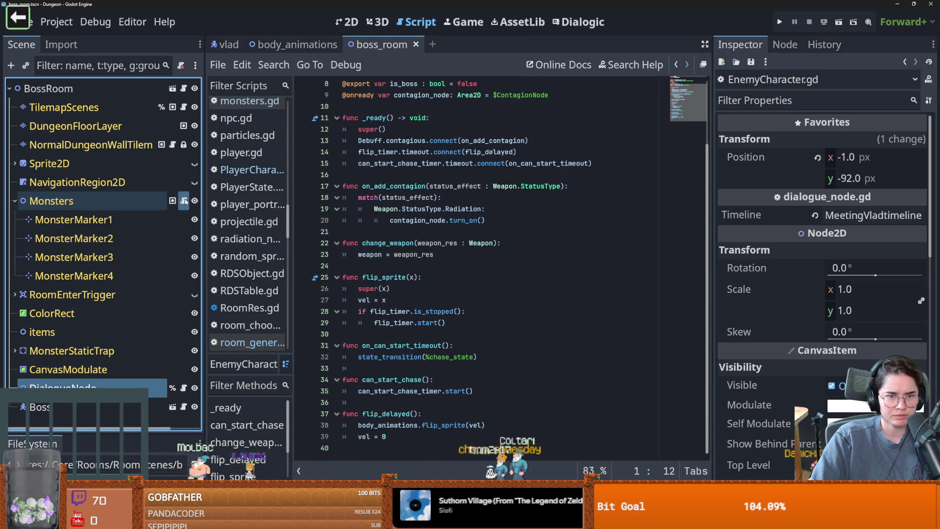
double_click(384, 197)
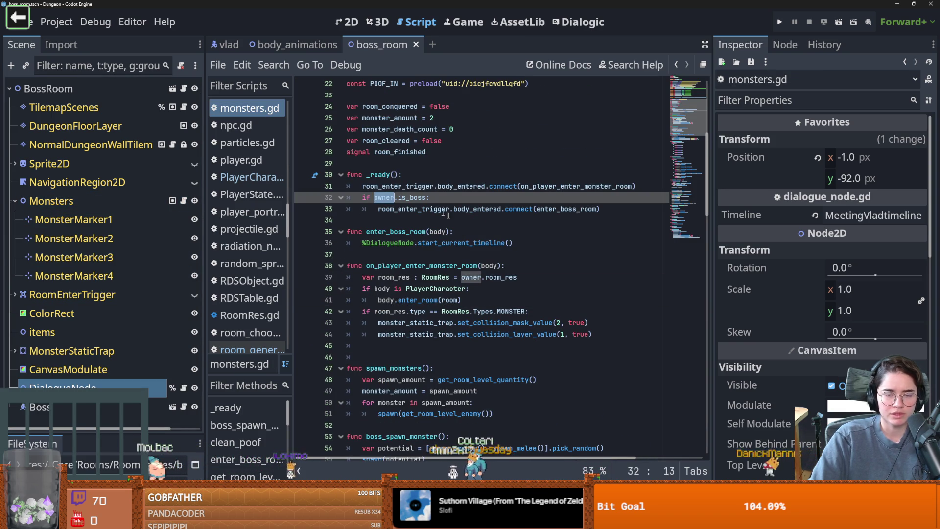
double_click(411, 198)
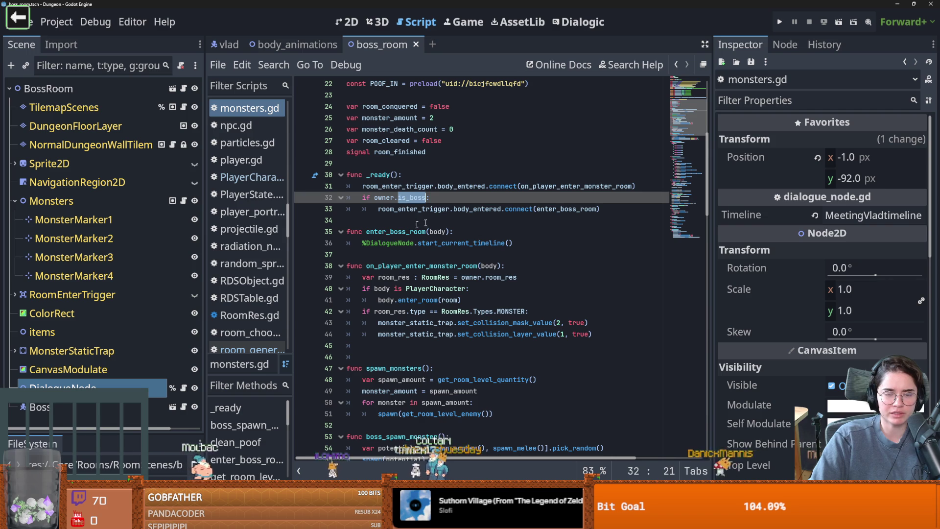
click(379, 210)
double_click(444, 214)
double_click(477, 214)
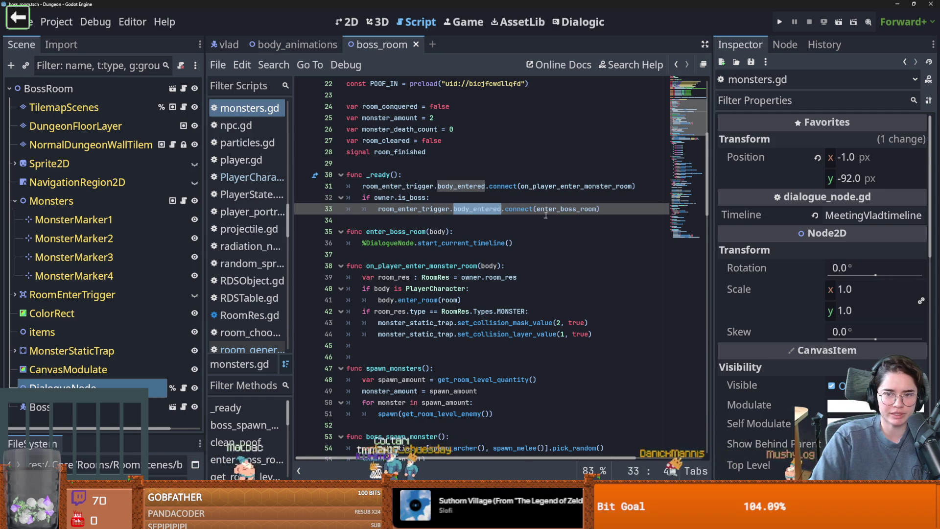
ctrl+click(559, 210)
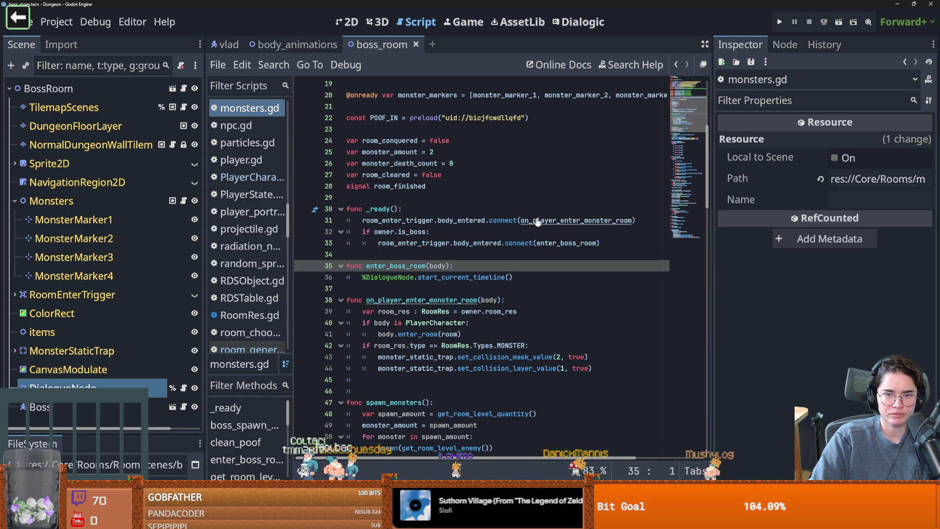
Step: Follow line 31's body_entered connection to on_player_enter_monster_room and highlight room_res uses
click(434, 220)
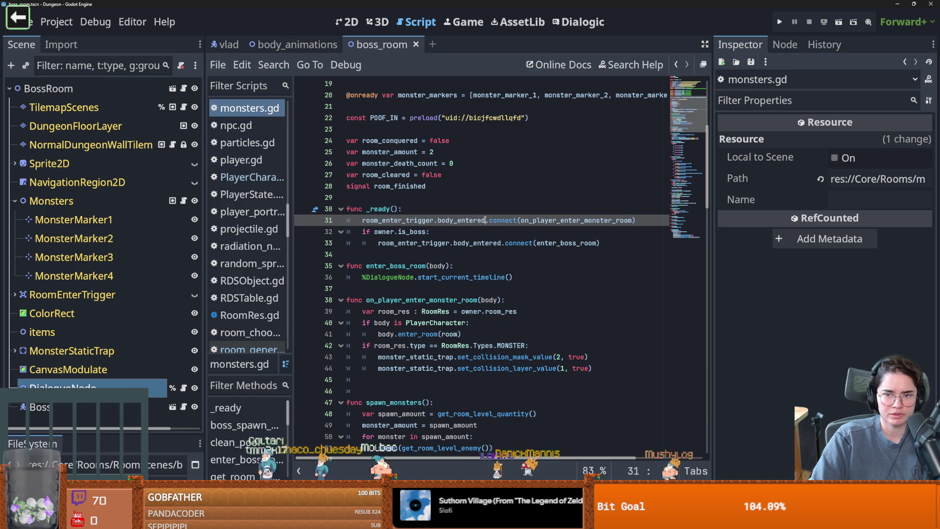
drag(358, 218, 357, 217)
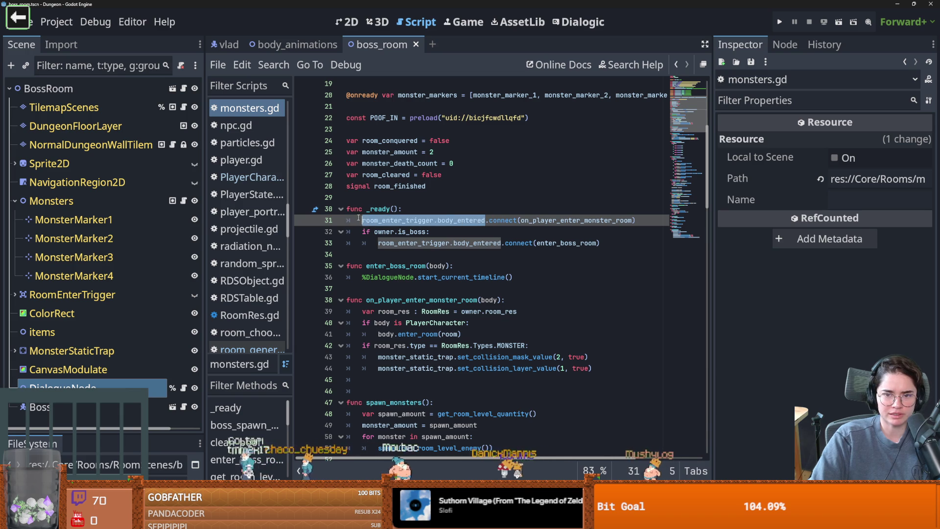
click(530, 220)
ctrl+click(542, 221)
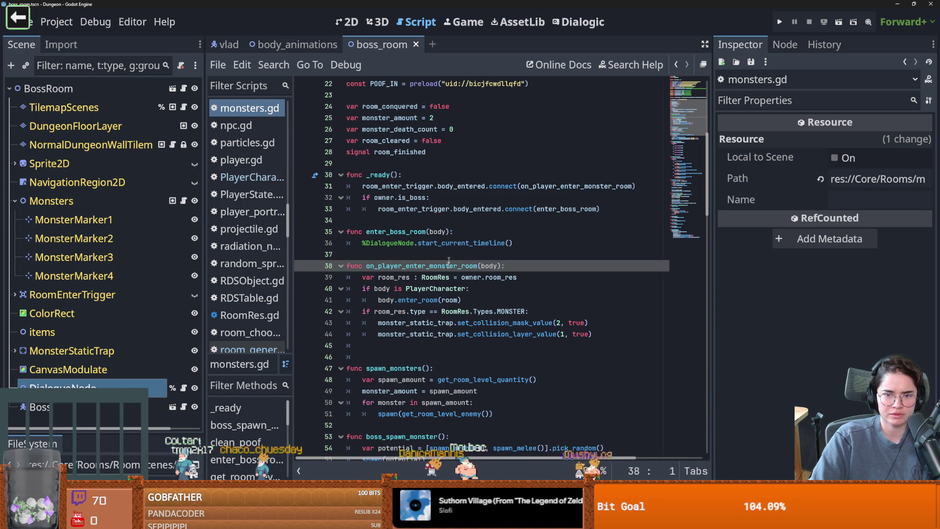
double_click(392, 277)
Step: Move the enter_boss_room connection directly under the if owner.is_boss check in _ready
click(424, 318)
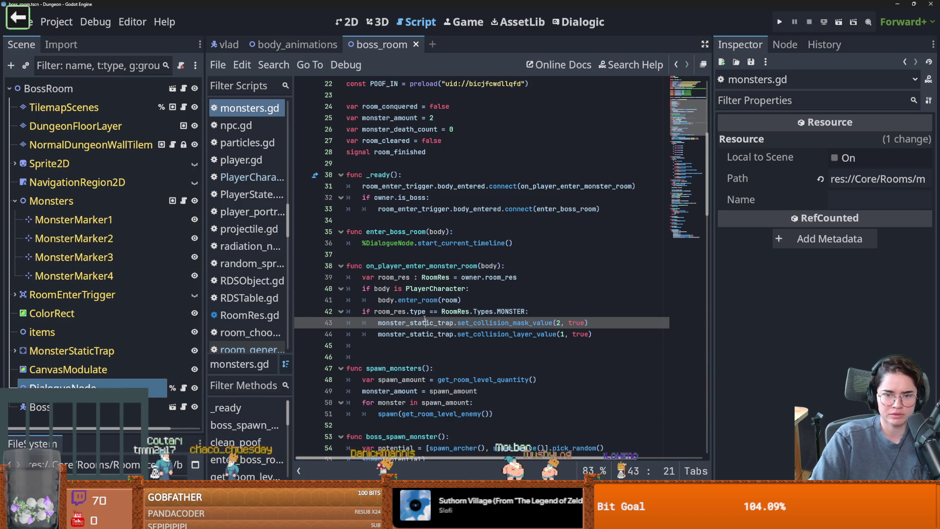
click(490, 201)
key(Return)
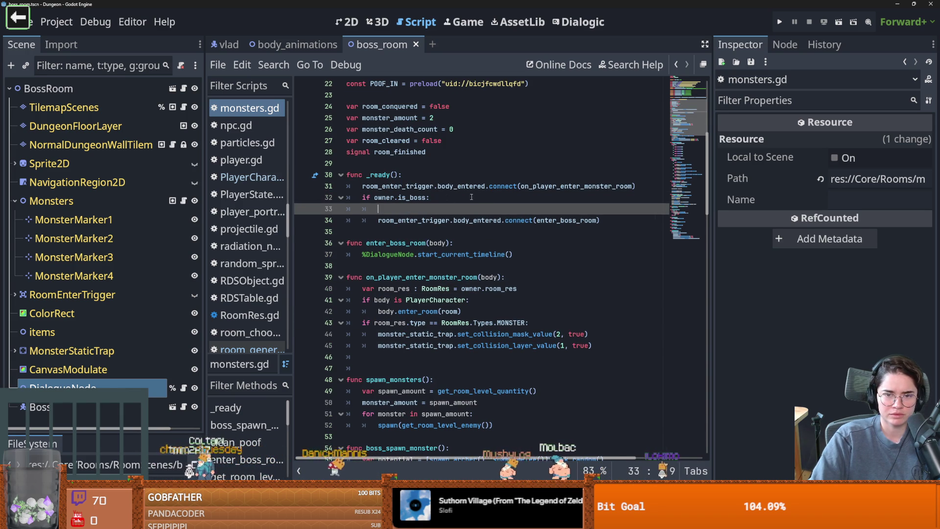
click(607, 220)
key(alt+Up)
key(Return)
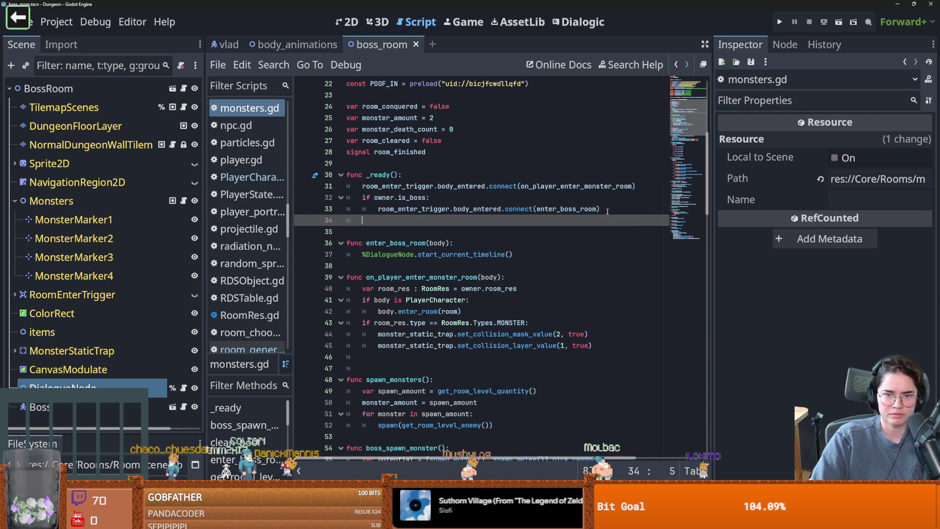
Step: Add an else: branch holding the on_player_enter_monster_room connection and remove the leftover blank line
text(else:)
key(Return)
key(Up)
key(Up)
key(Up)
key(shift+End)
key(ctrl+x)
key(Down)
key(Down)
key(Down)
key(ctrl+v)
key(Up)
key(Up)
key(Up)
key(BackSpace)
key(BackSpace)
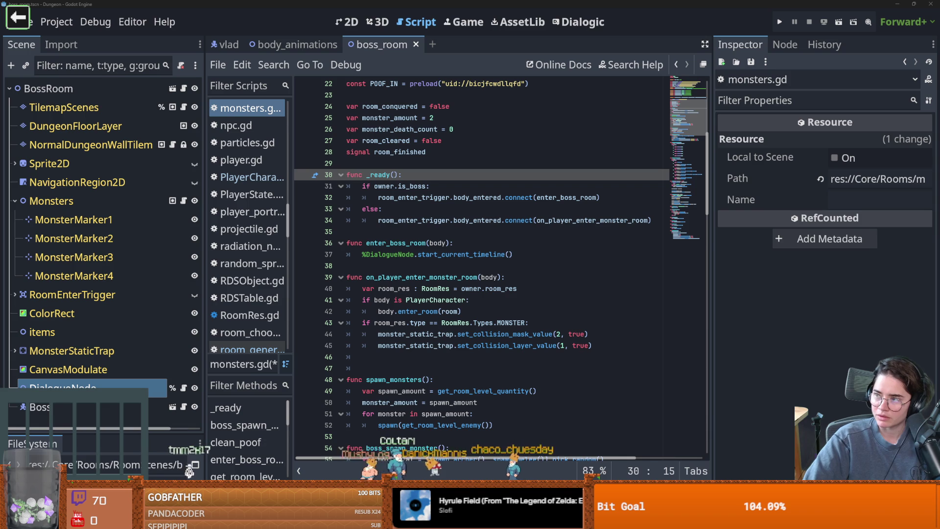
key(alt+Tab)
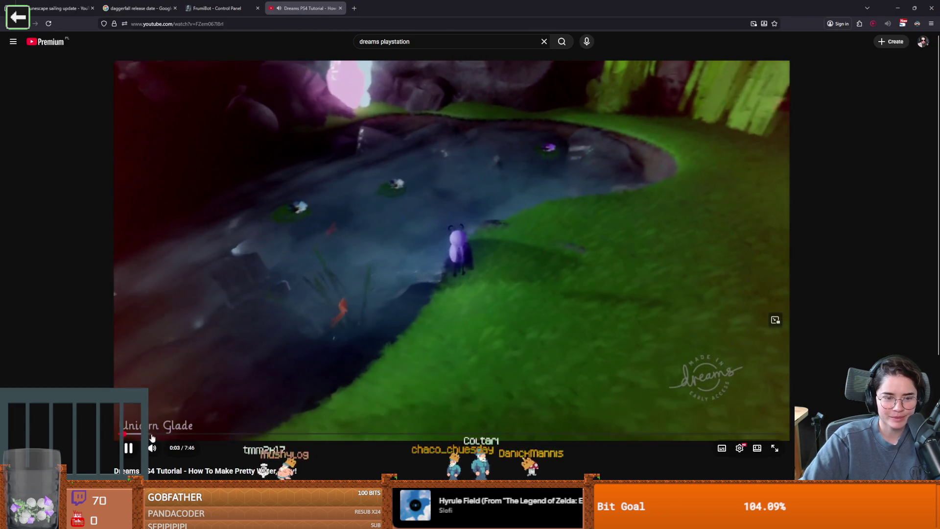
Step: Skim the Dreams water tutorial through the square sculpt, fog colour and Shiny Wax steps
click(142, 433)
scroll(217, 436, down, 1)
scroll(233, 435, up, 1)
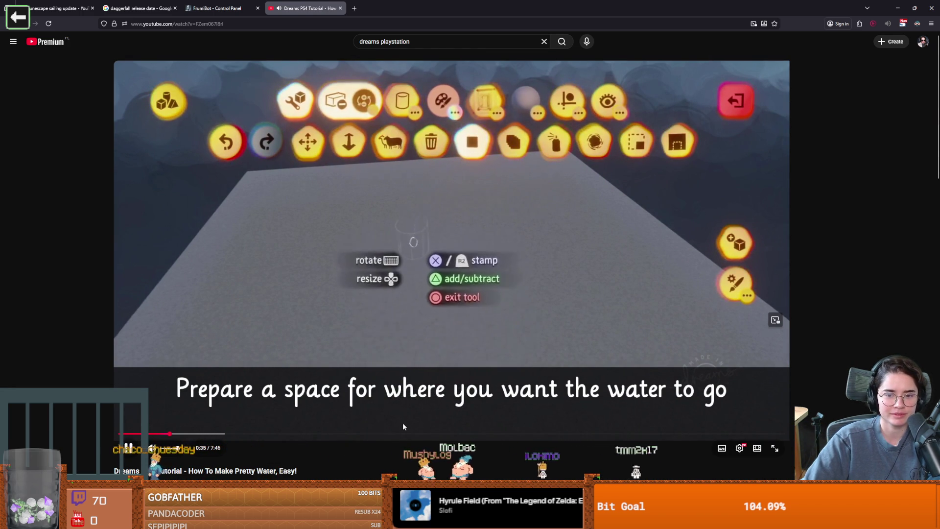
scroll(403, 424, down, 3)
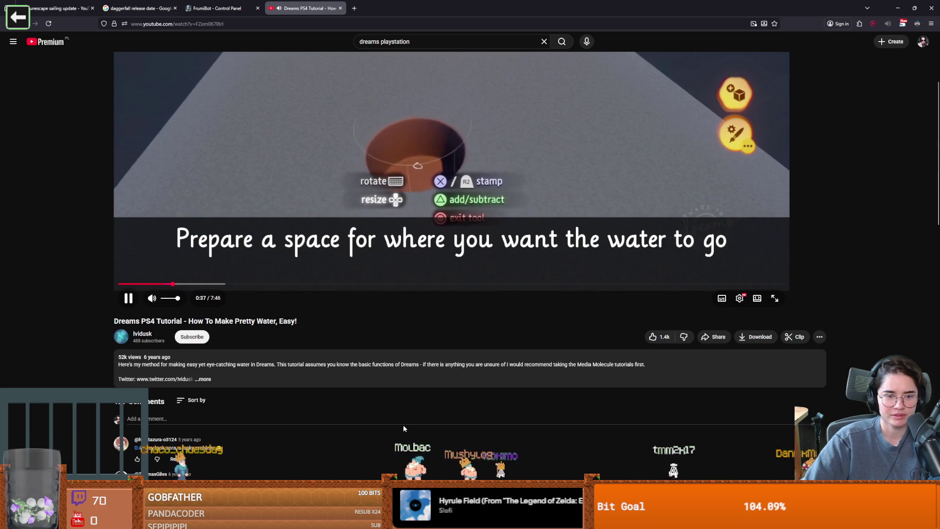
scroll(404, 428, up, 2)
scroll(398, 422, up, 1)
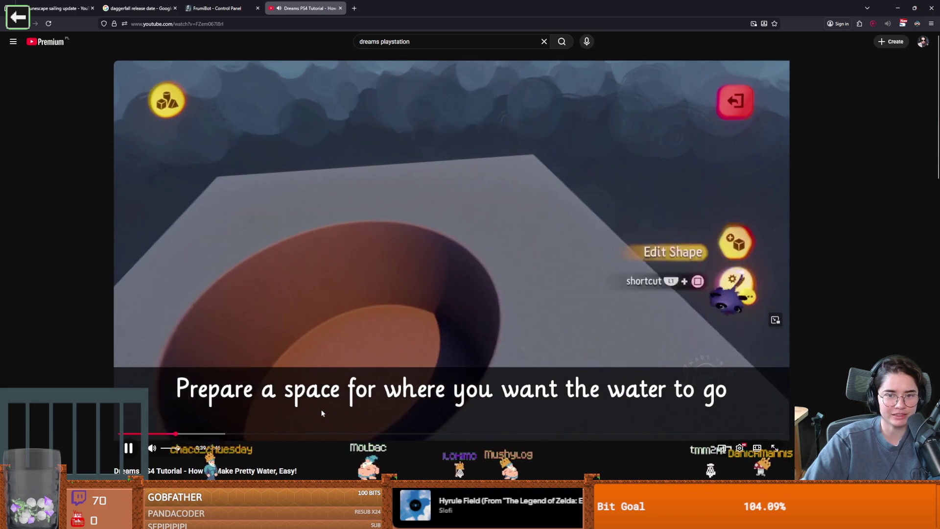
click(223, 434)
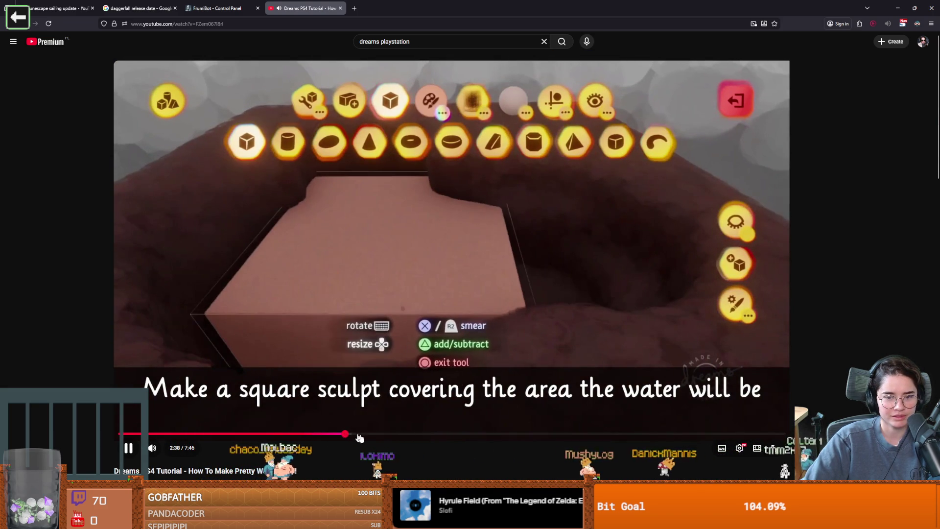
click(345, 434)
click(451, 434)
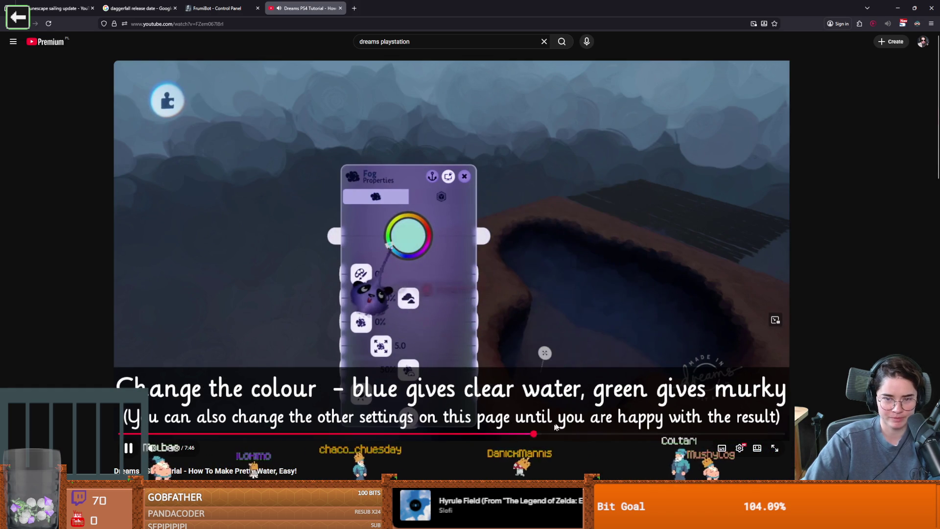
click(534, 434)
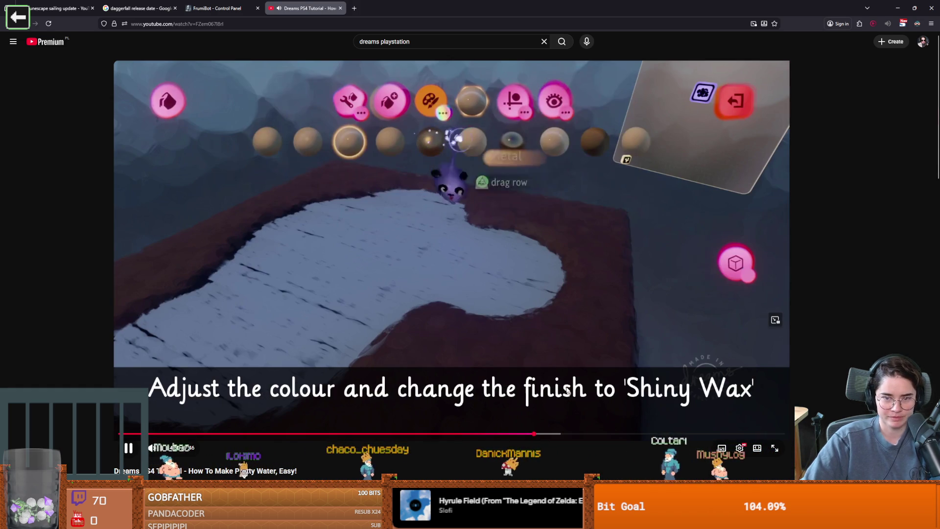
click(539, 313)
click(491, 168)
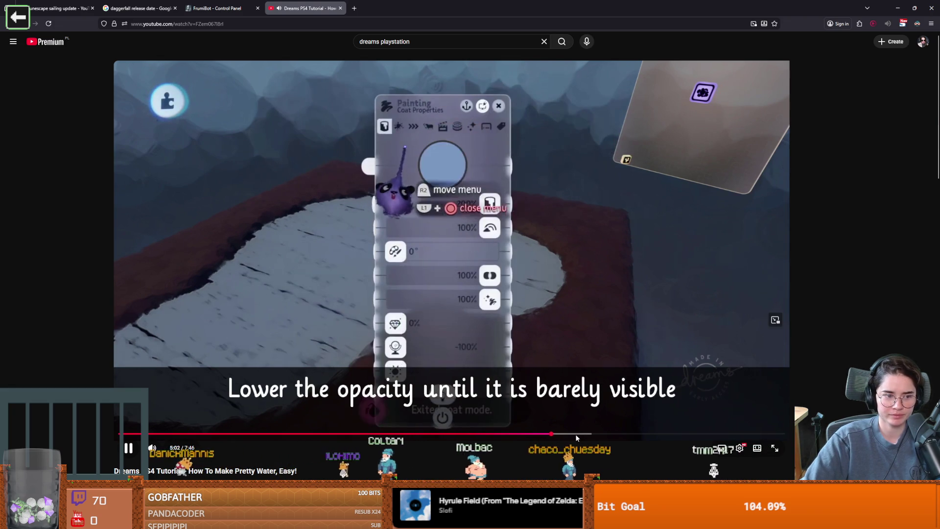
Step: Skip the tutorial to 5:39, the Boil, Flow and Wave effects step, and pause it
click(577, 435)
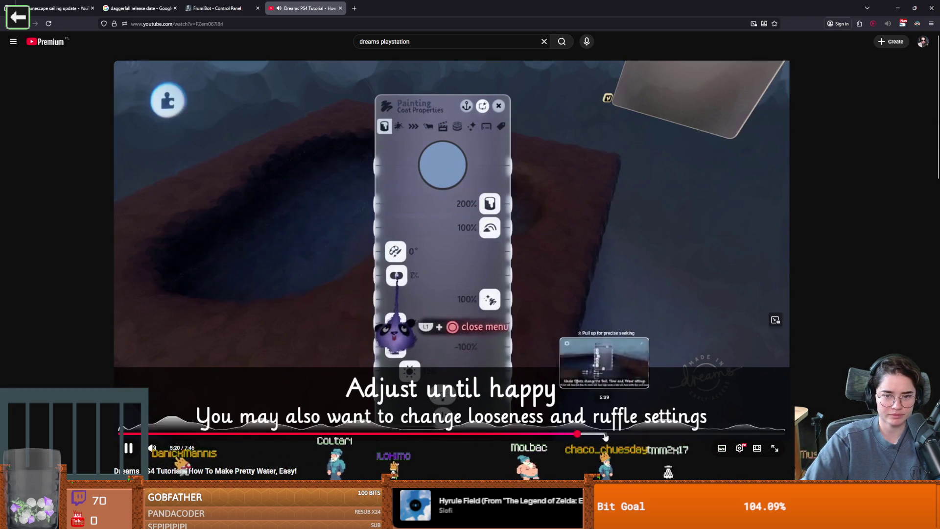
click(606, 435)
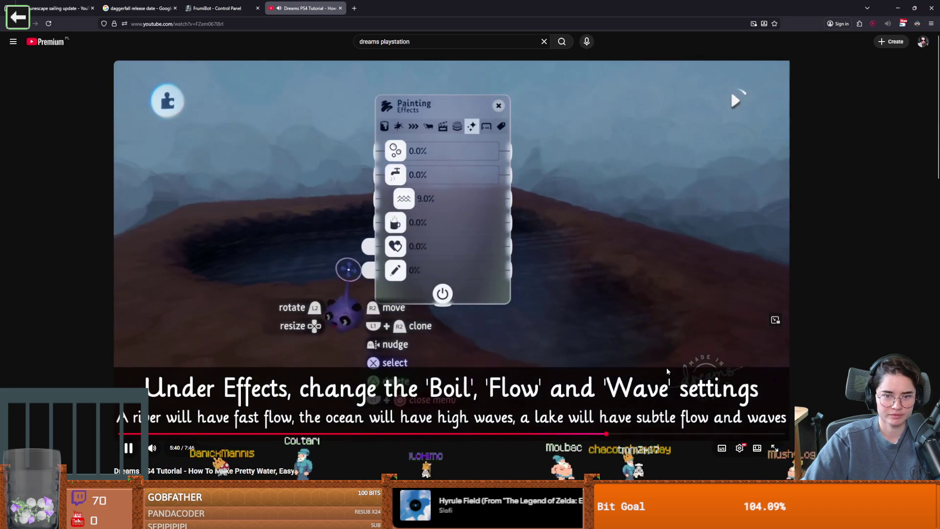
click(552, 349)
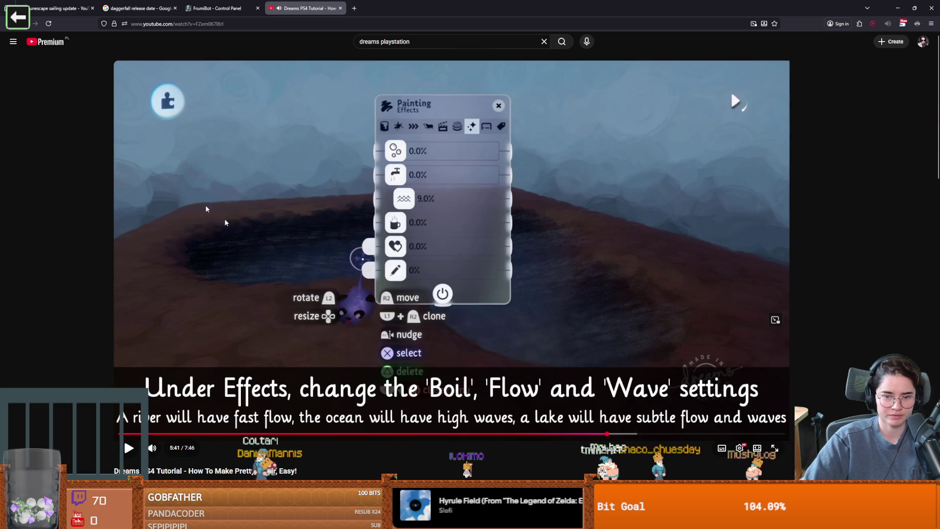
key(alt+Tab)
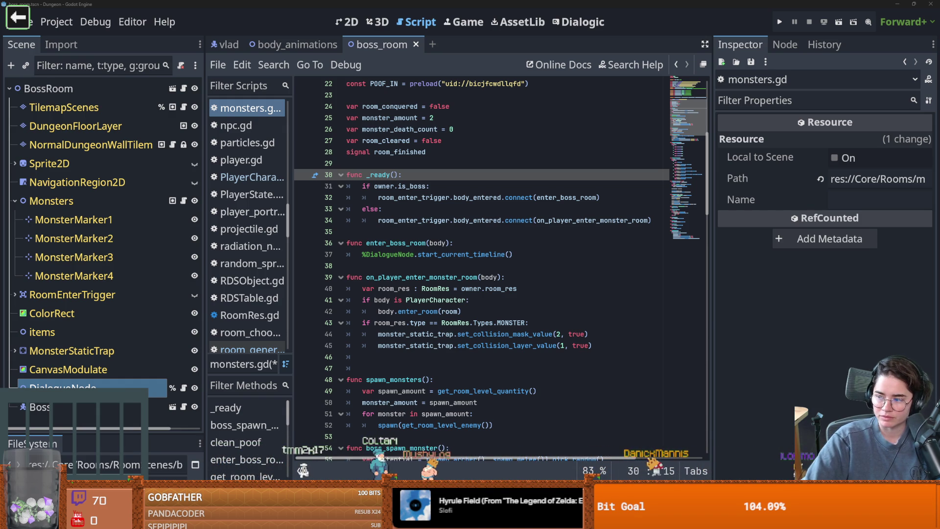
Step: Review monsters.gd around _ready and the enter_boss_room function
click(435, 379)
scroll(356, 247, up, 2)
click(380, 232)
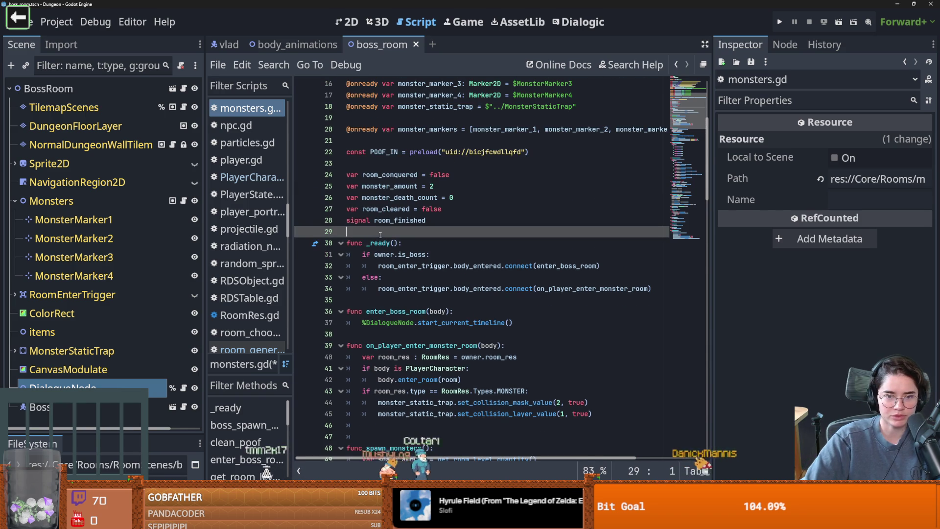
scroll(421, 274, down, 1)
scroll(462, 309, up, 1)
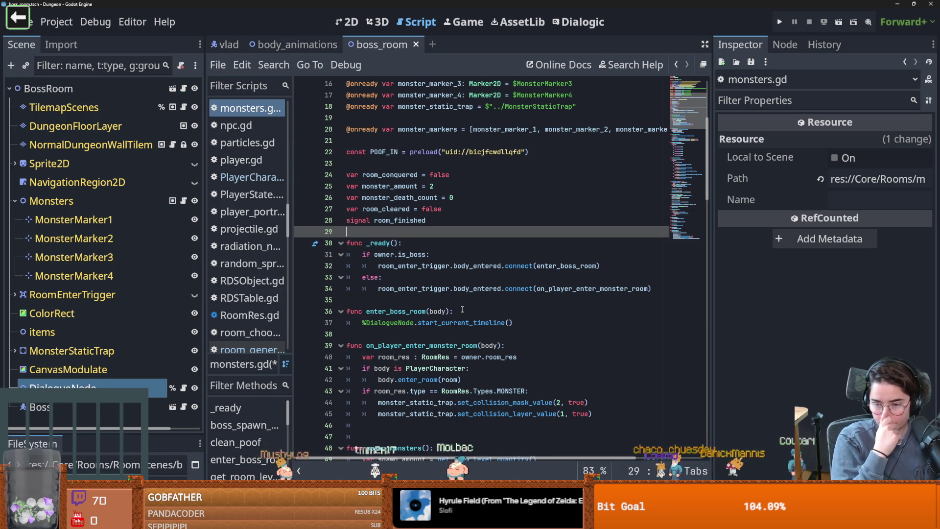
click(423, 311)
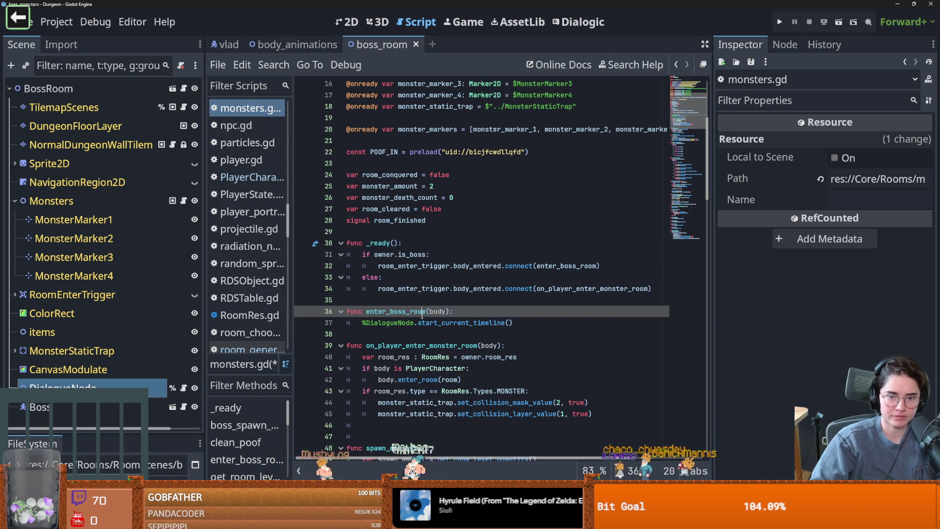
scroll(366, 360, down, 3)
drag(197, 297, 150, 294)
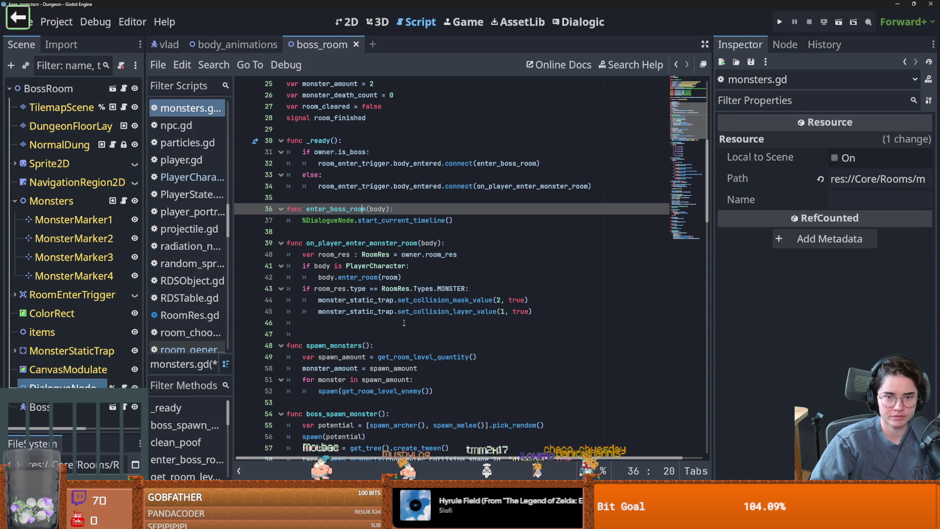
scroll(402, 323, up, 2)
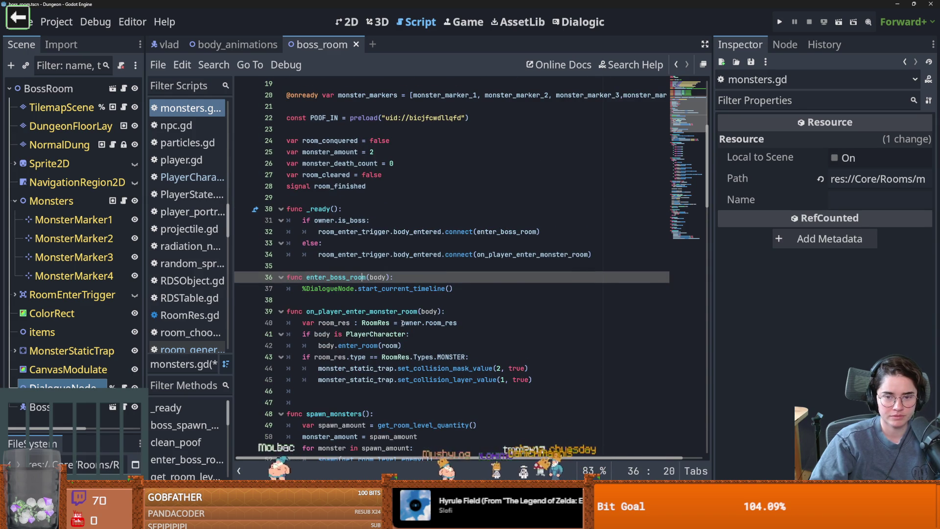
mouse_move(402, 323)
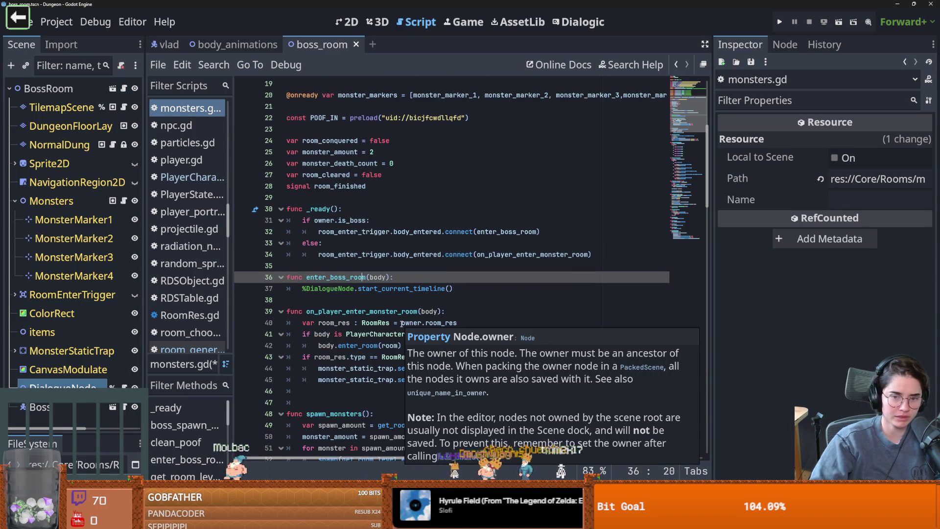
scroll(324, 272, down, 4)
Step: Delete the blank line above func spawn_monsters and save monsters.gd
click(325, 269)
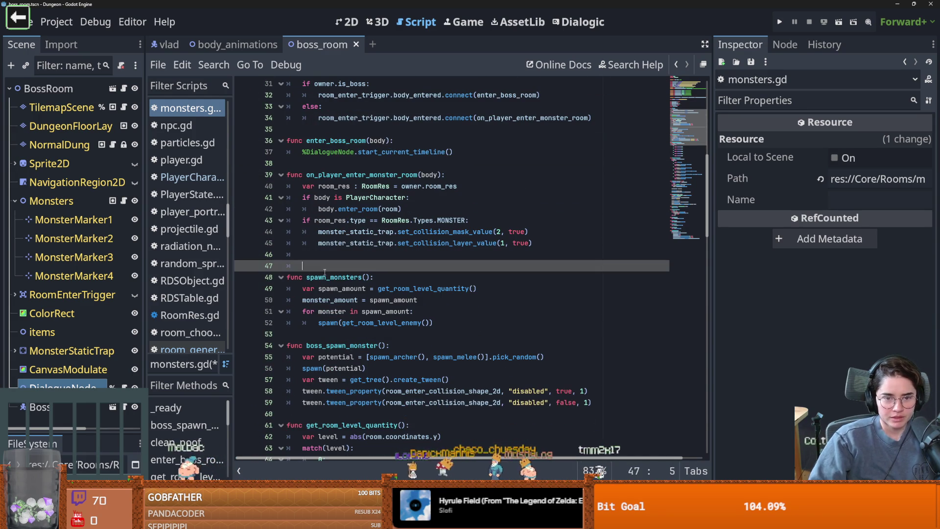
key(BackSpace)
key(ctrl+s)
scroll(449, 302, down, 2)
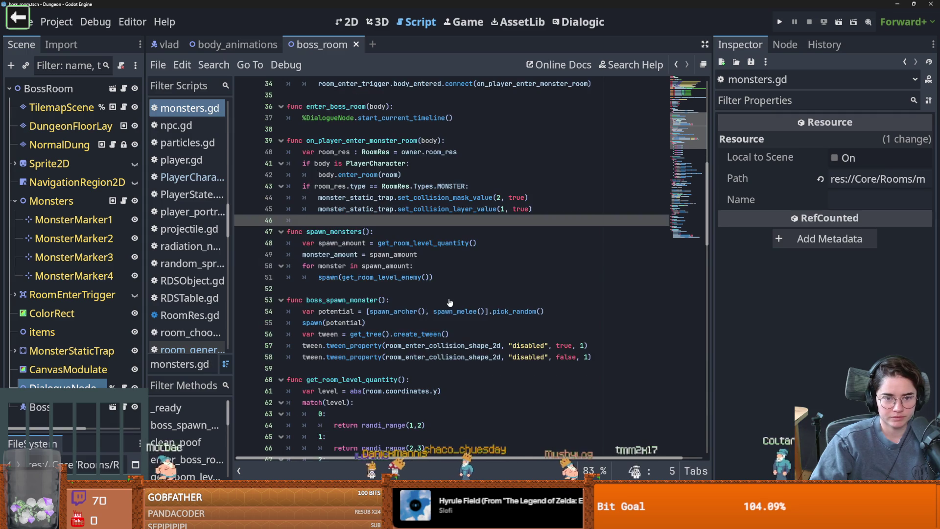
scroll(449, 302, down, 2)
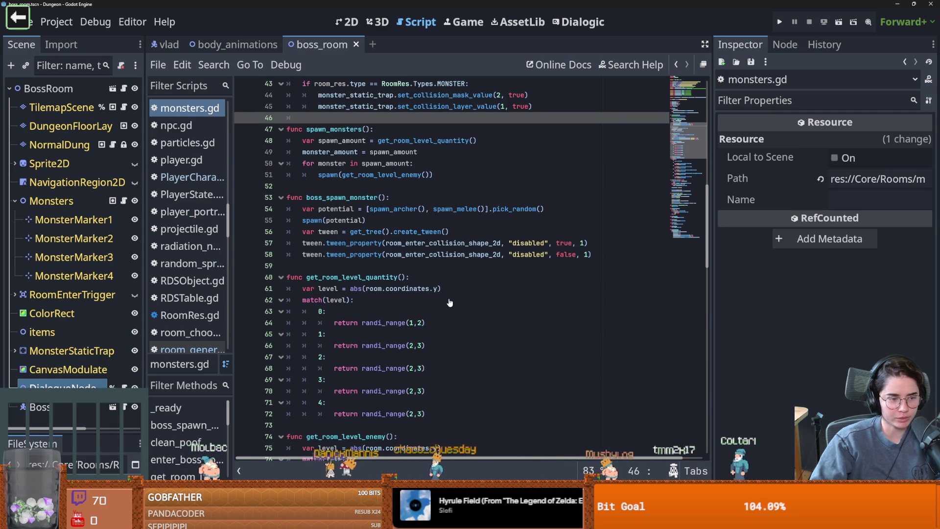
scroll(449, 298, down, 4)
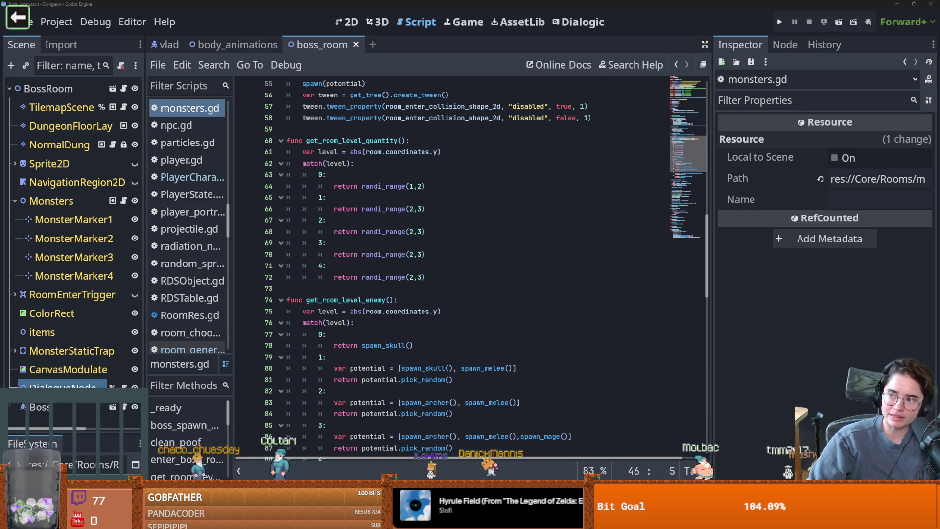
key(alt+Tab)
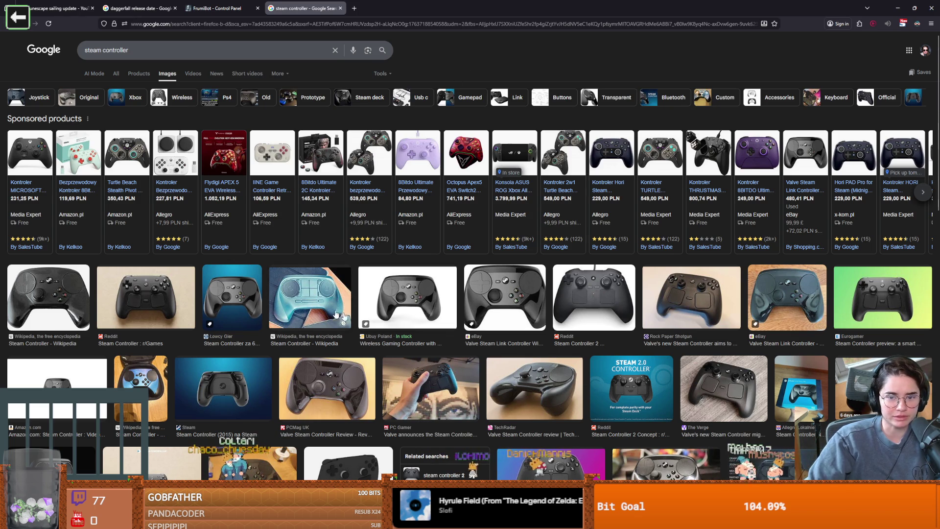
Step: Preview the Reddit Steam Controller 2 image, then return to Godot and save monsters.gd
click(594, 297)
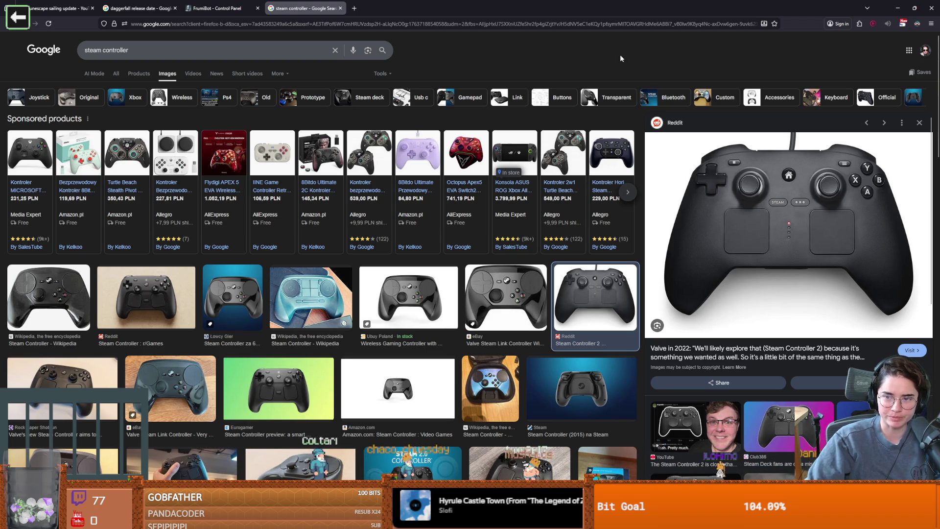
key(alt+Tab)
click(427, 255)
key(ctrl+s)
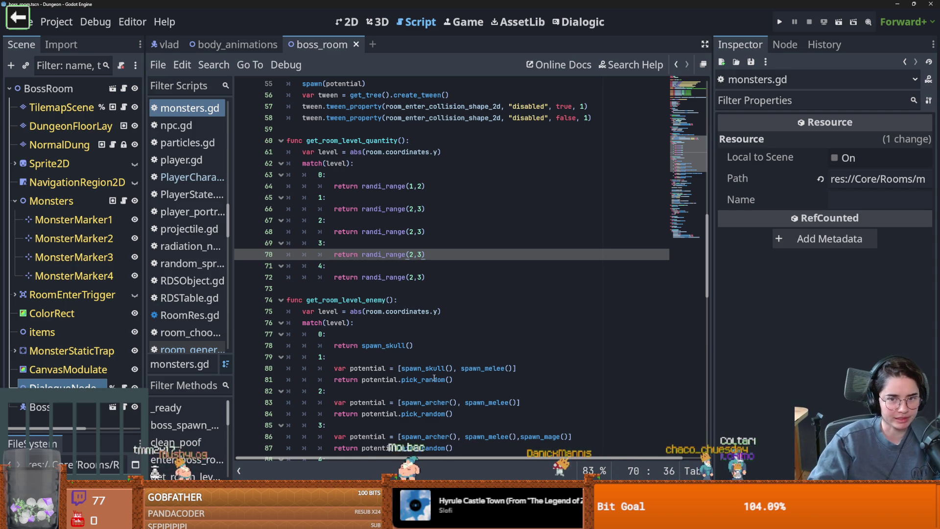
Step: Review and save monsters.gd around get_room_level_enemy and boss_spawn_monster
click(371, 321)
key(ctrl+s)
scroll(371, 320, up, 3)
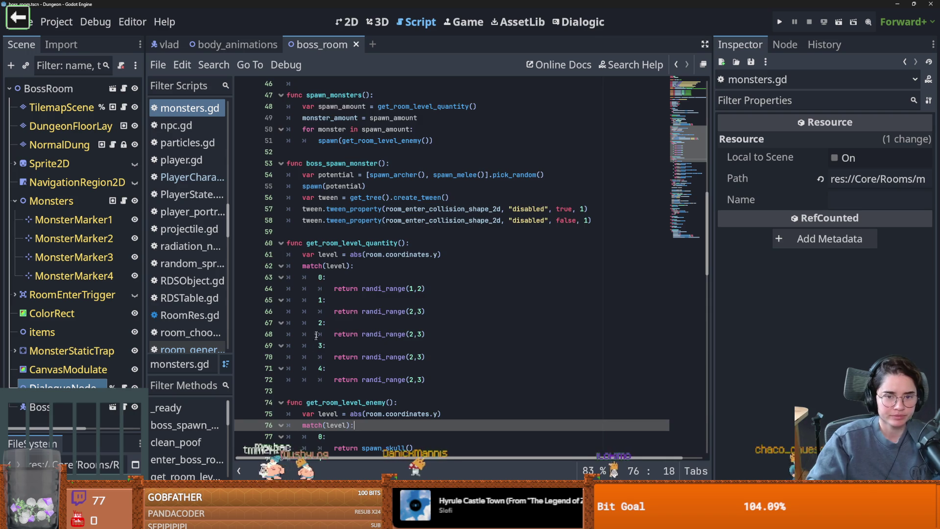
scroll(315, 341, up, 2)
click(379, 299)
key(ctrl+s)
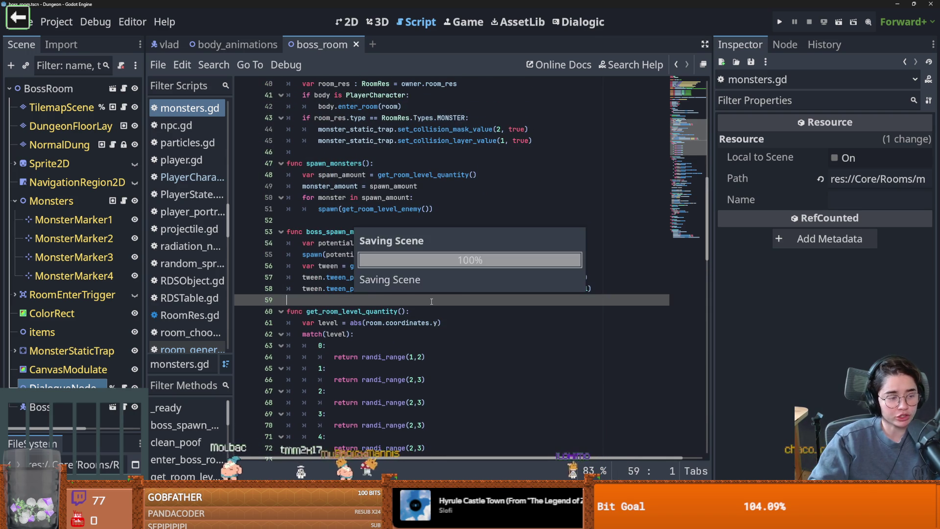
scroll(434, 305, up, 2)
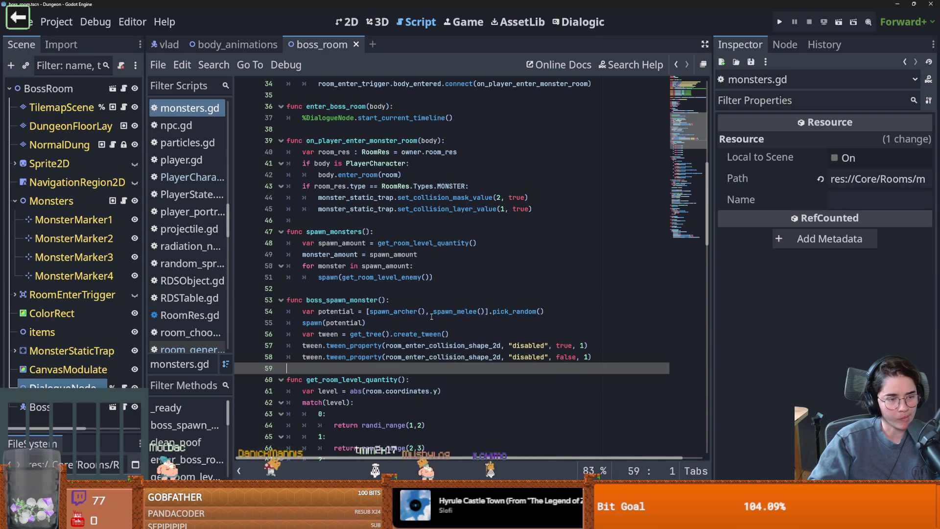
click(360, 289)
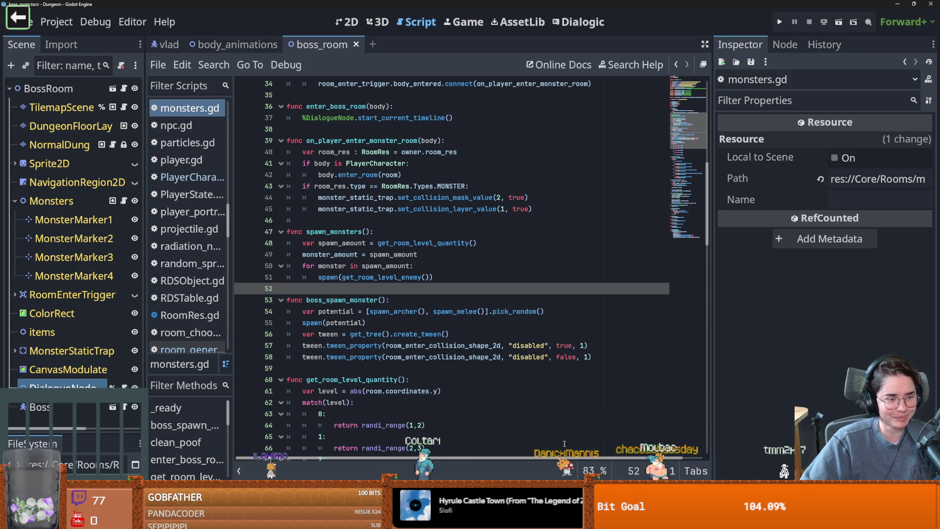
mouse_move(434, 309)
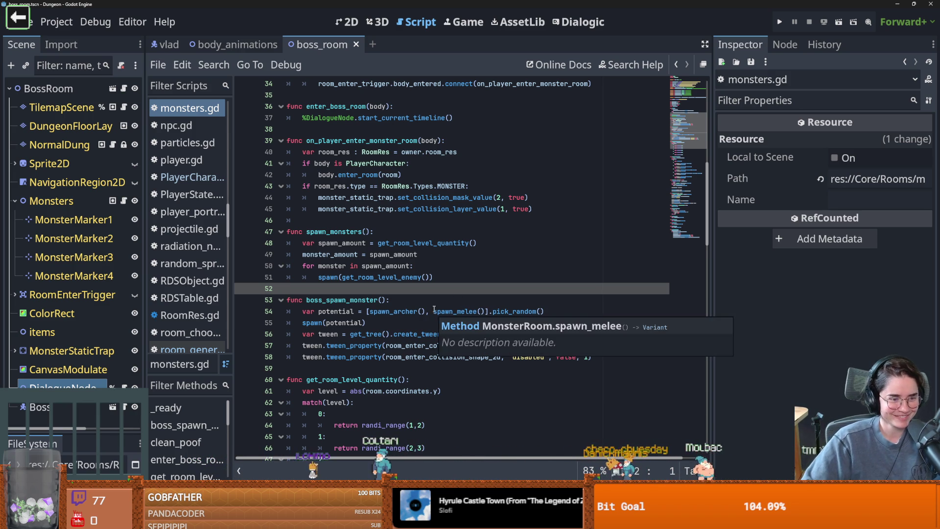
scroll(434, 309, up, 6)
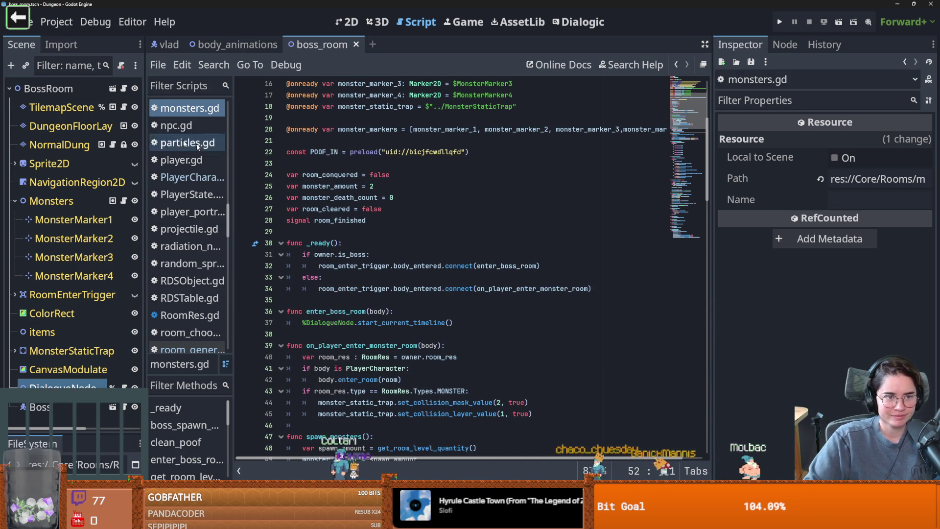
Step: Select the start_current_timeline call in enter_boss_room and open DialogueNode's script
click(187, 459)
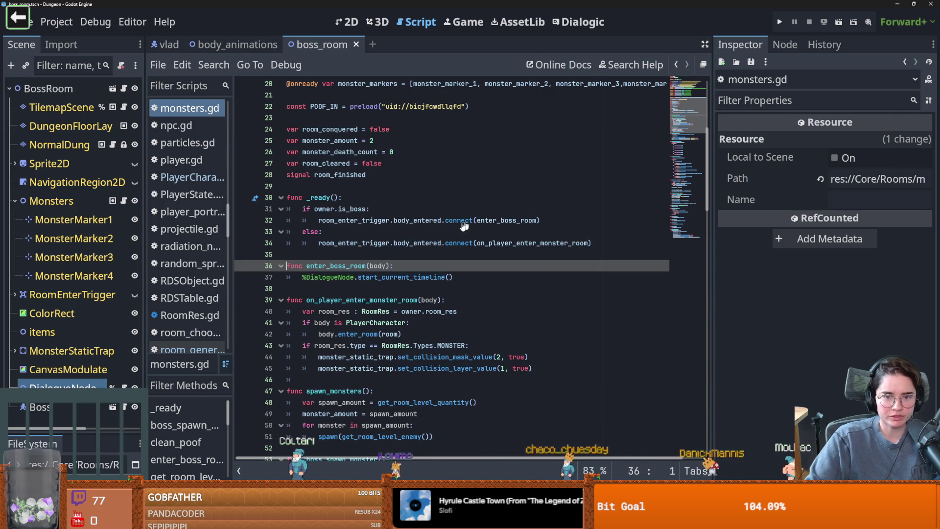
drag(302, 277, 346, 277)
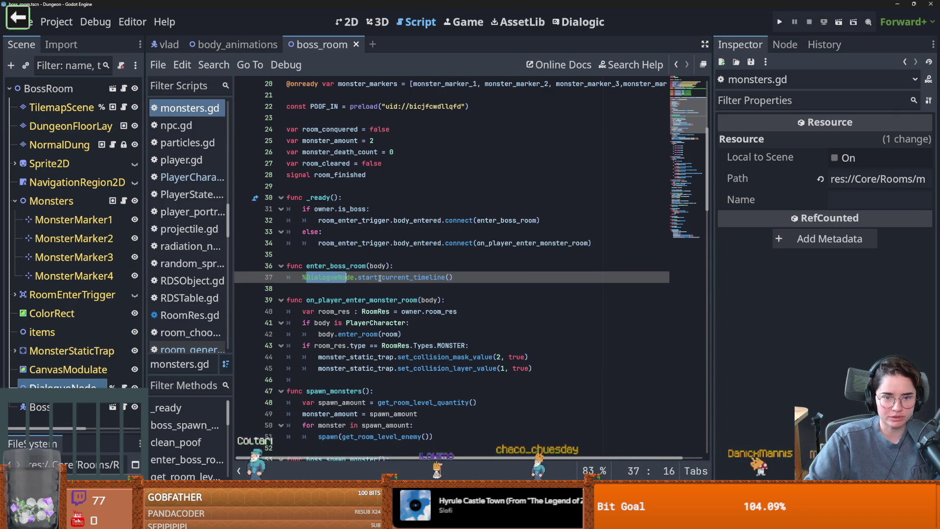
double_click(370, 278)
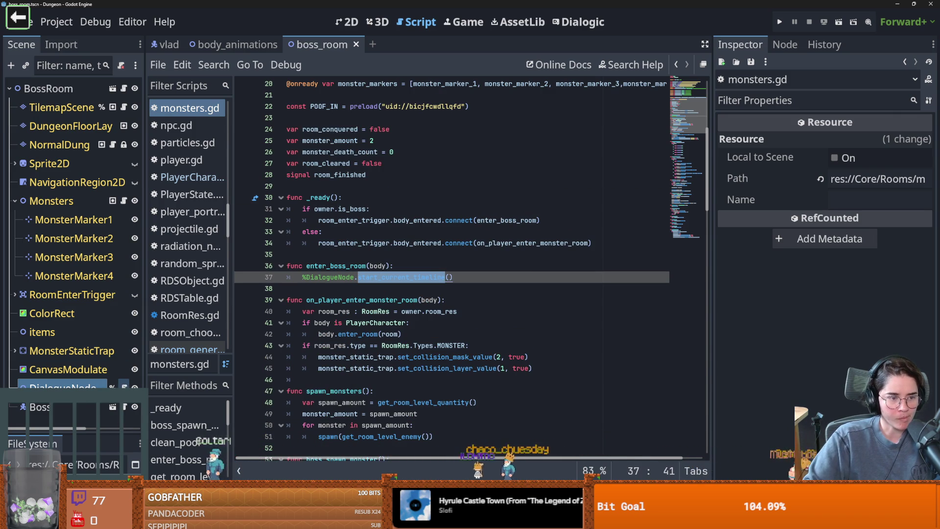
click(125, 387)
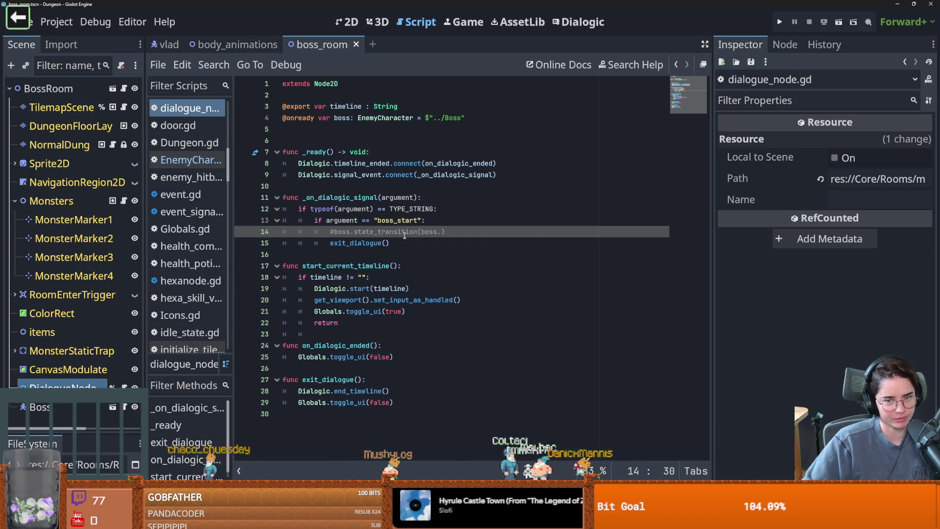
Step: Look up exit_dialogue and the boss_start check in dialogue_node.gd before switching to Dialogic
key(Right)
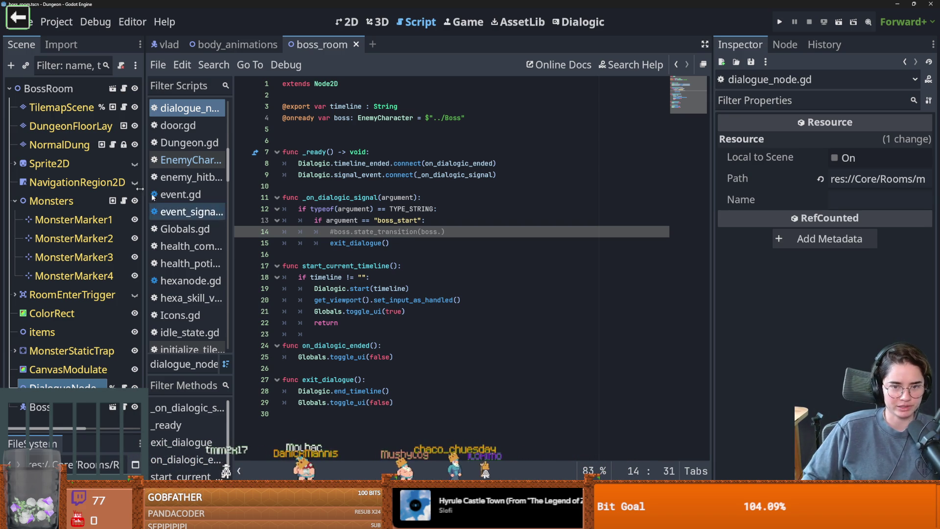
double_click(351, 244)
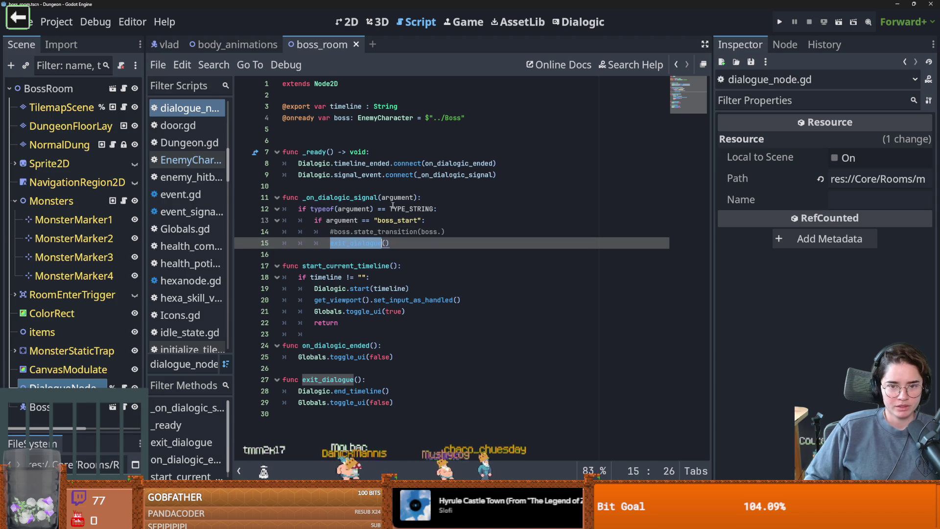
click(327, 220)
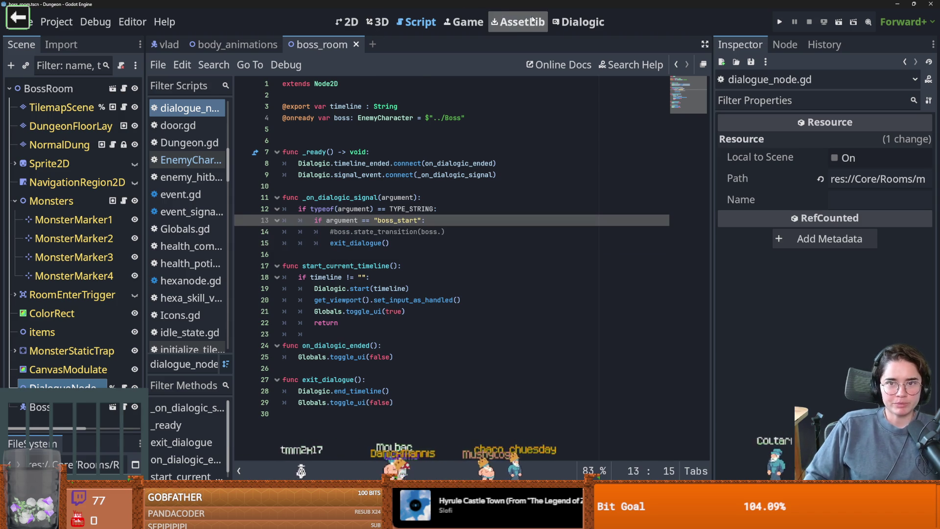
click(580, 21)
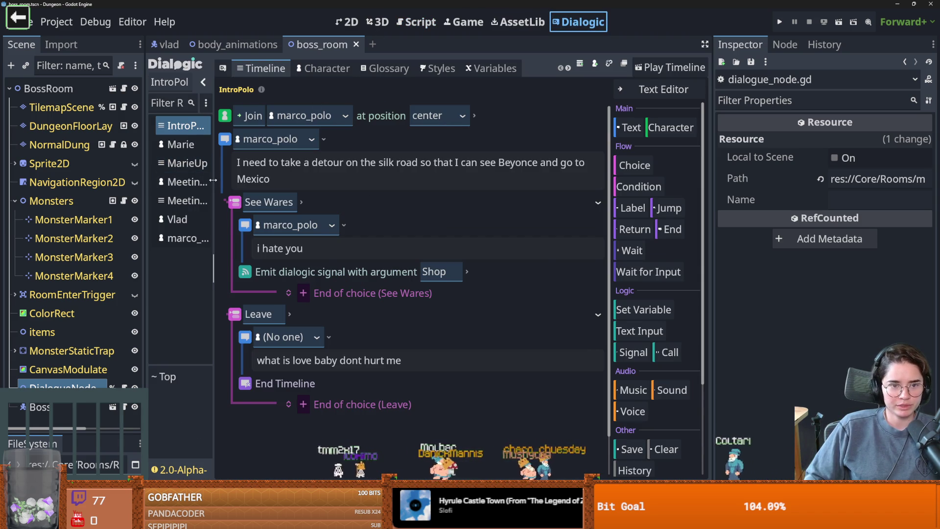
Step: In Dialogic, open MeetingVladtimeline and select its boss_start Emit signal event
drag(213, 180, 294, 181)
click(215, 182)
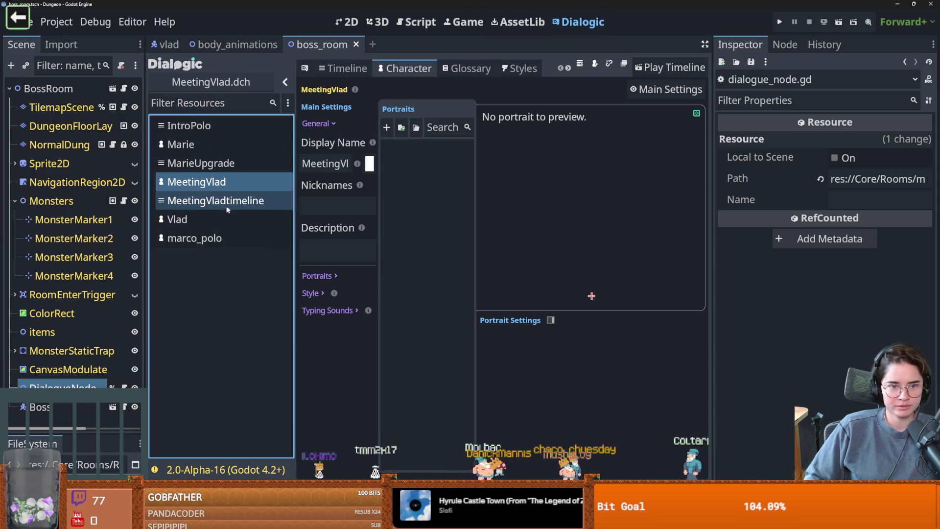
key(Down)
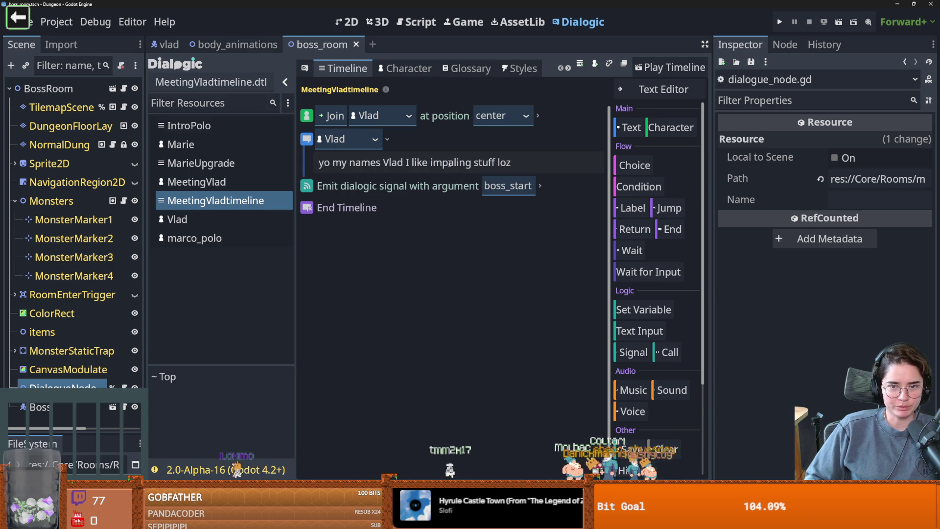
drag(449, 162, 520, 163)
click(377, 186)
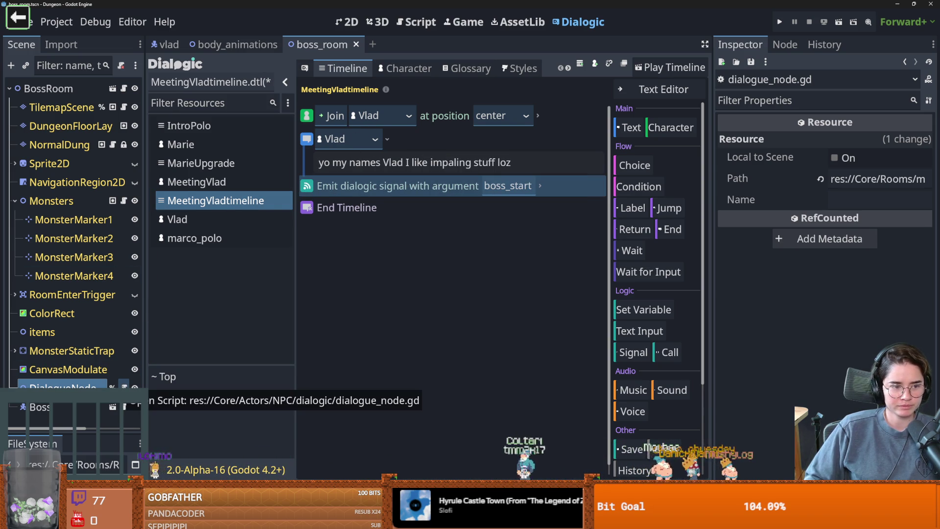
Step: Return to dialogue_node.gd and select the argument type checks on lines 12–13
click(124, 387)
click(343, 299)
drag(424, 220, 284, 209)
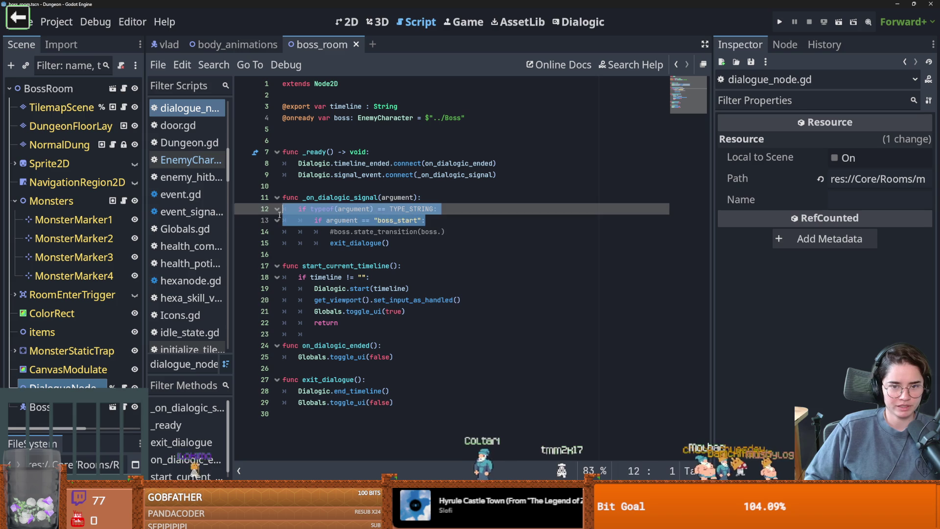
Step: Review exit_dialogue, its toggle_ui call and the commented boss state_transition line in dialogue_node.gd
click(371, 243)
click(345, 379)
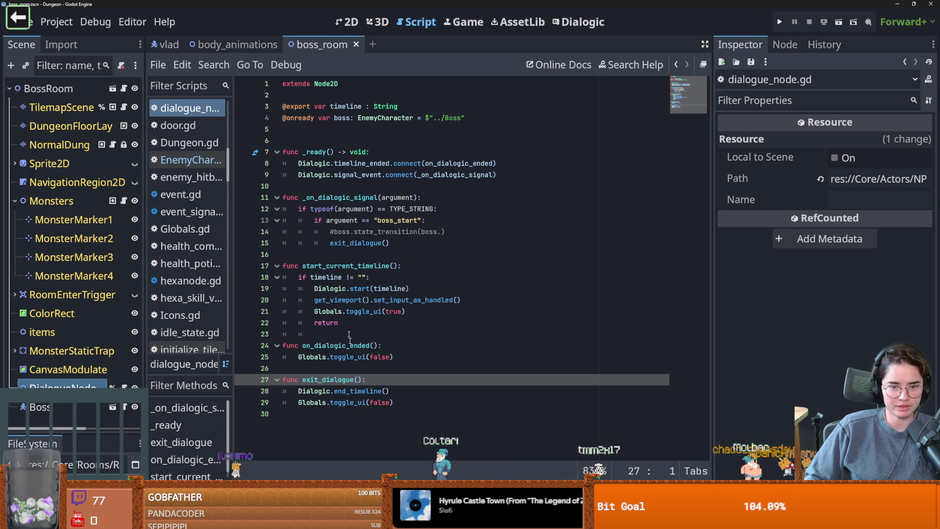
mouse_move(329, 391)
mouse_down()
mouse_move(395, 390)
mouse_move(419, 401)
mouse_up()
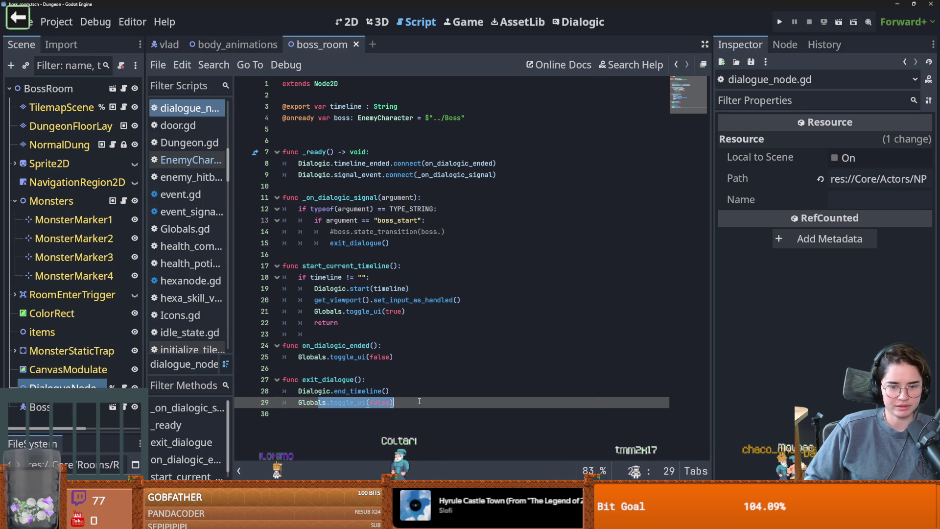
click(380, 243)
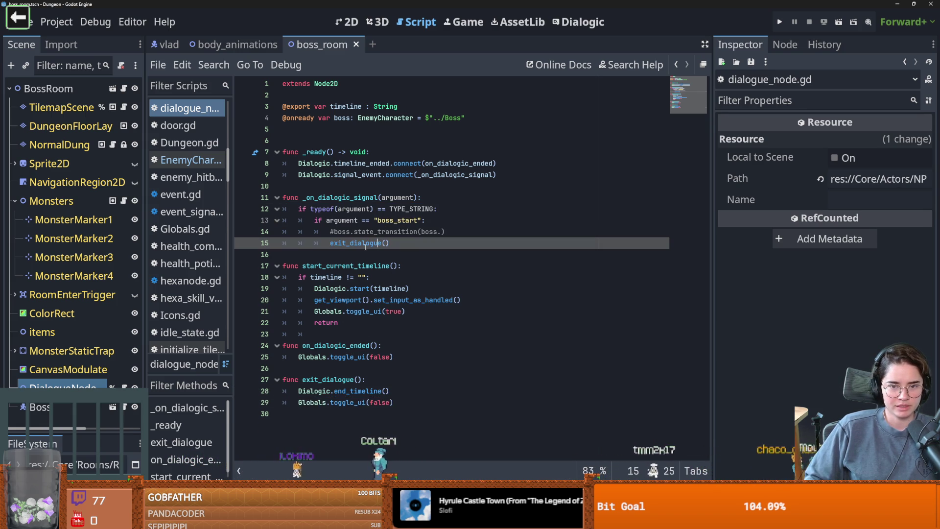
double_click(348, 119)
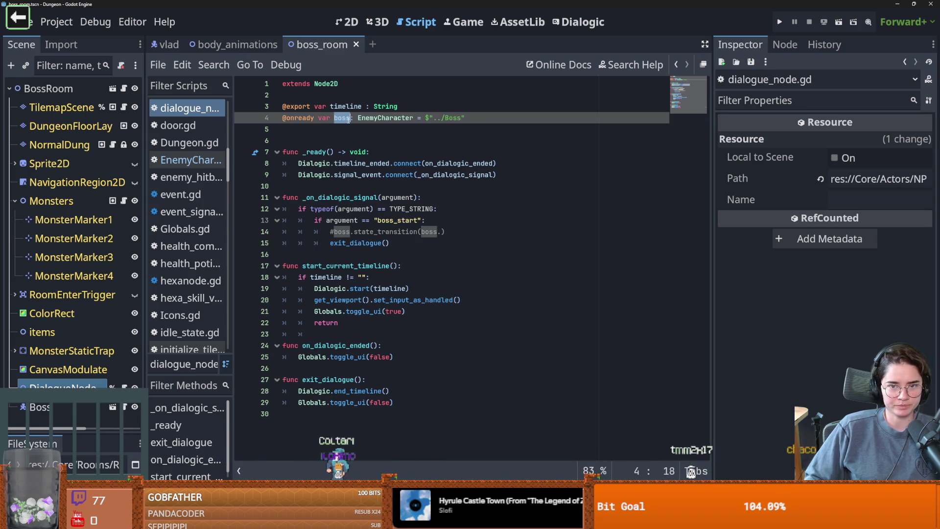
click(347, 232)
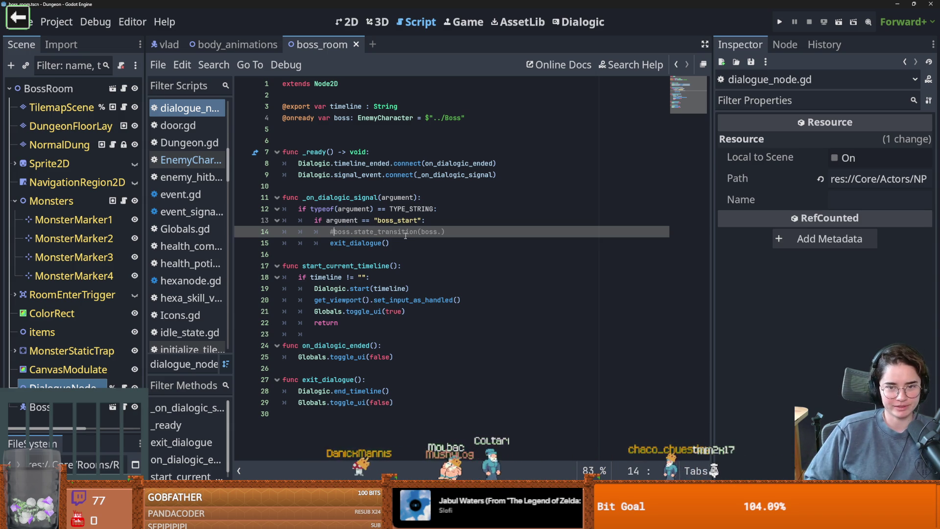
double_click(429, 231)
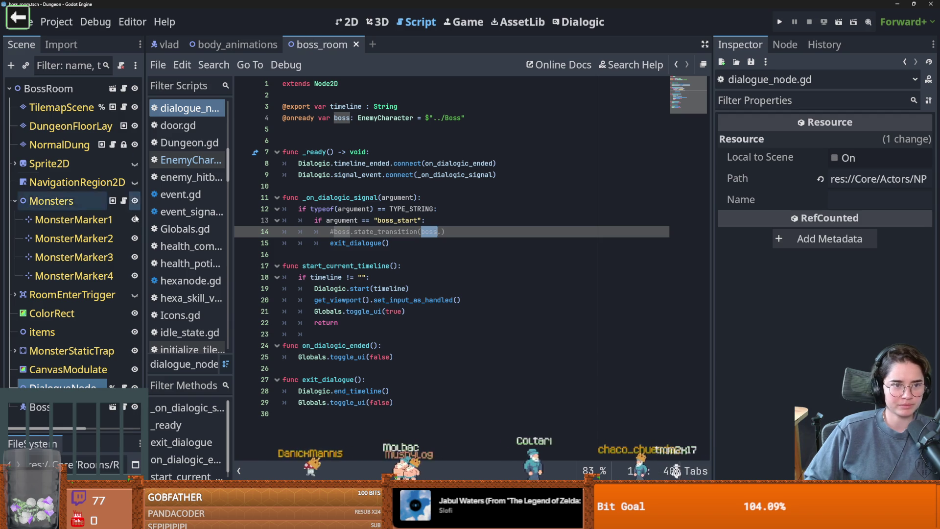
Step: Check calculate_ring in room_generation.gd and EnemyCharacter.gd, then select the Boss node in 2D
click(123, 88)
scroll(332, 160, down, 7)
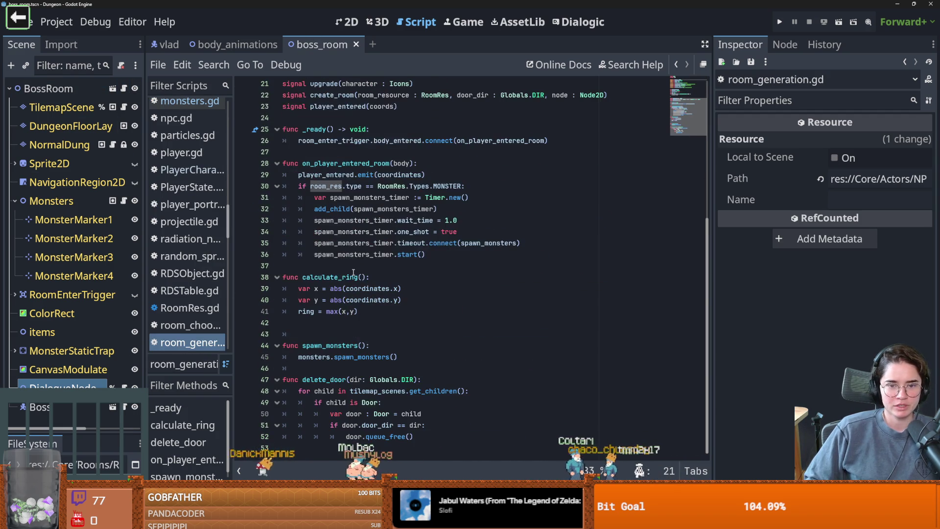
double_click(330, 277)
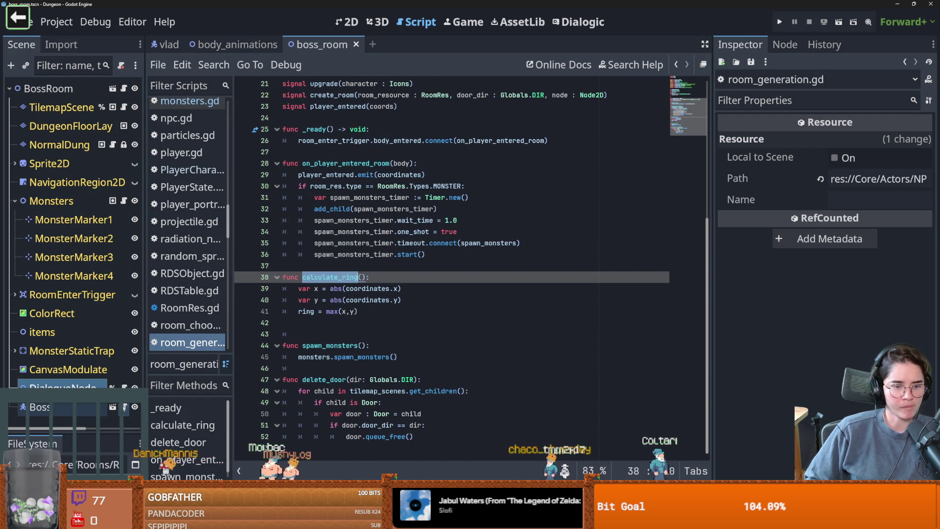
key(alt+Left)
scroll(341, 306, up, 3)
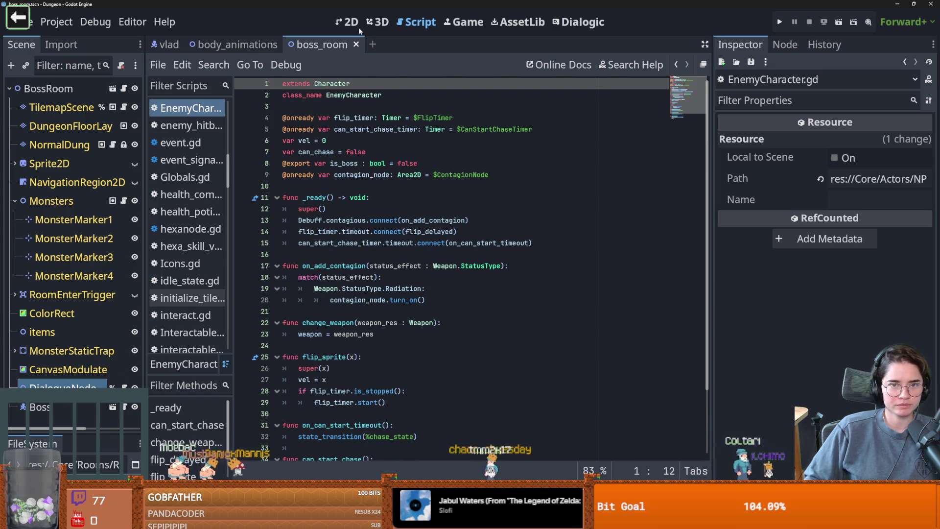
key(ctrl+F1)
click(54, 408)
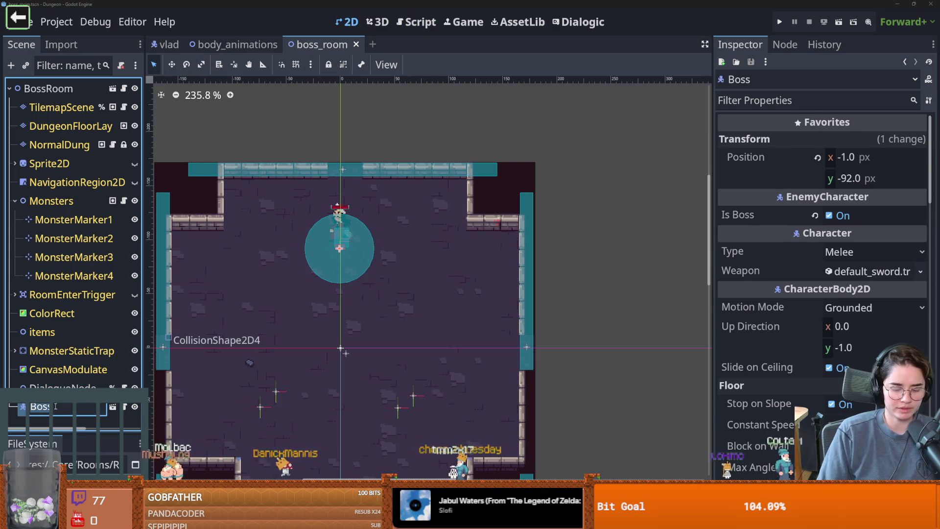
text(Vlad)
Step: Confirm the boss node's name as Vlad, open its scene and scroll its script
key(Return)
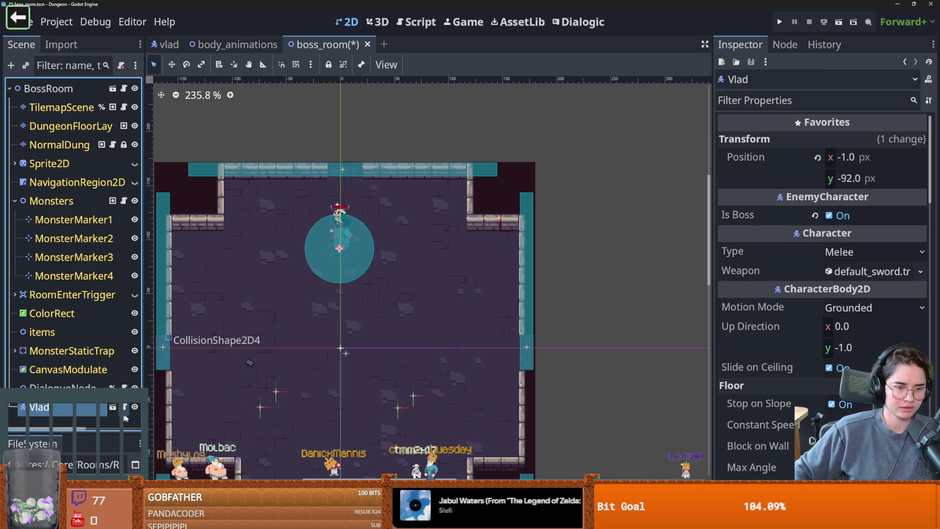
click(113, 407)
key(ctrl+F3)
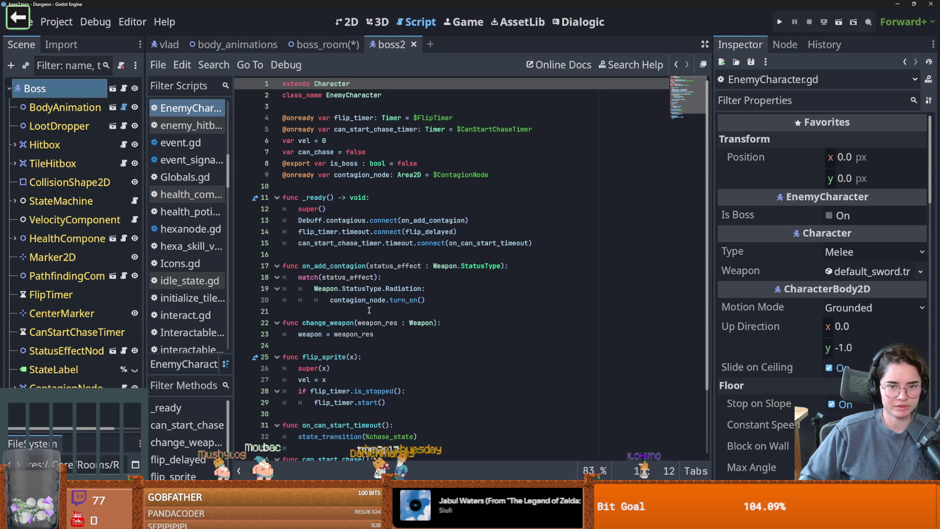
scroll(388, 317, down, 1)
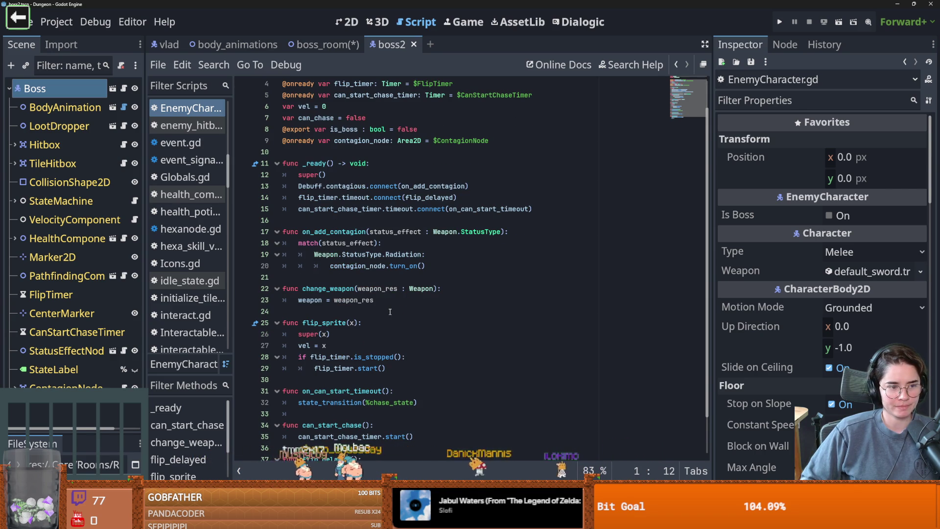
scroll(390, 312, down, 1)
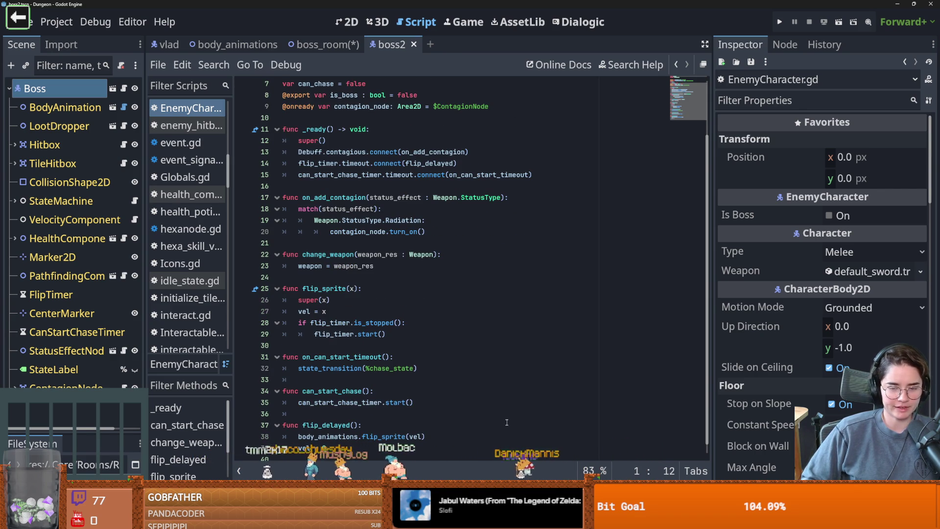
scroll(355, 361, down, 1)
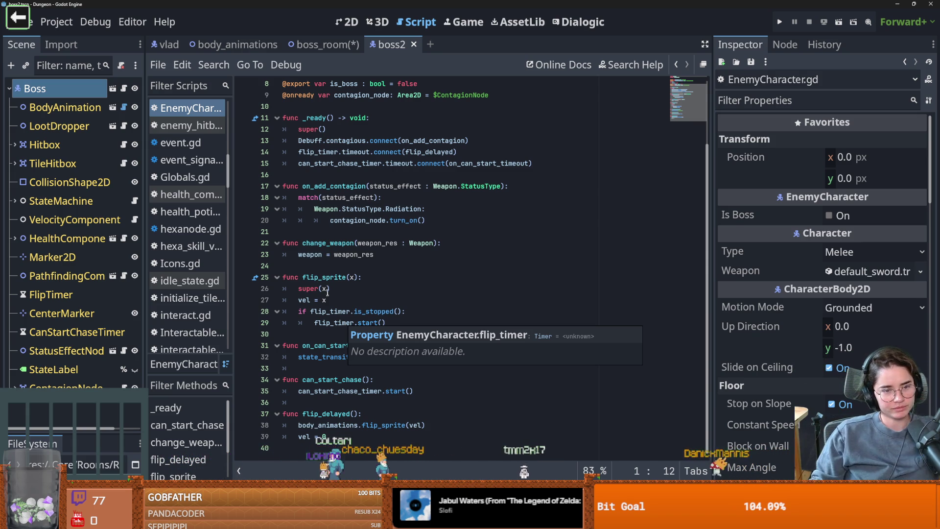
scroll(409, 266, up, 2)
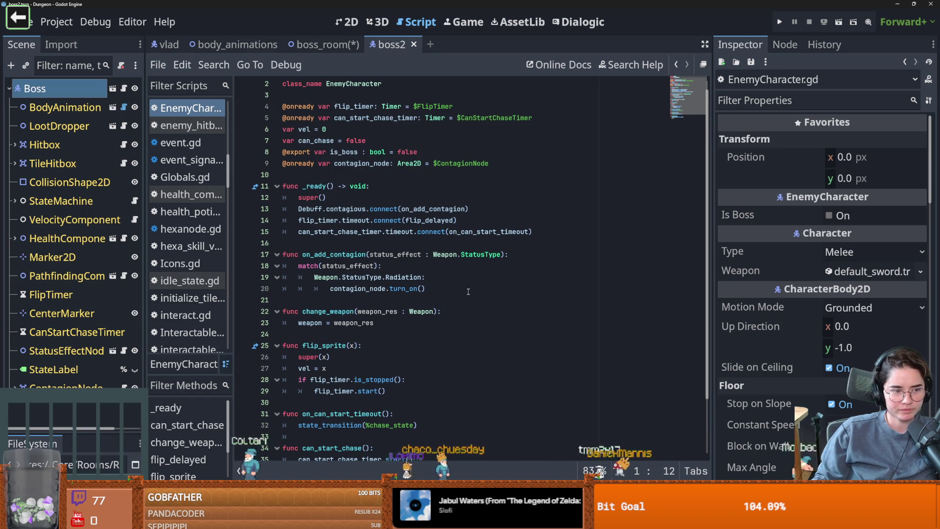
scroll(400, 304, up, 1)
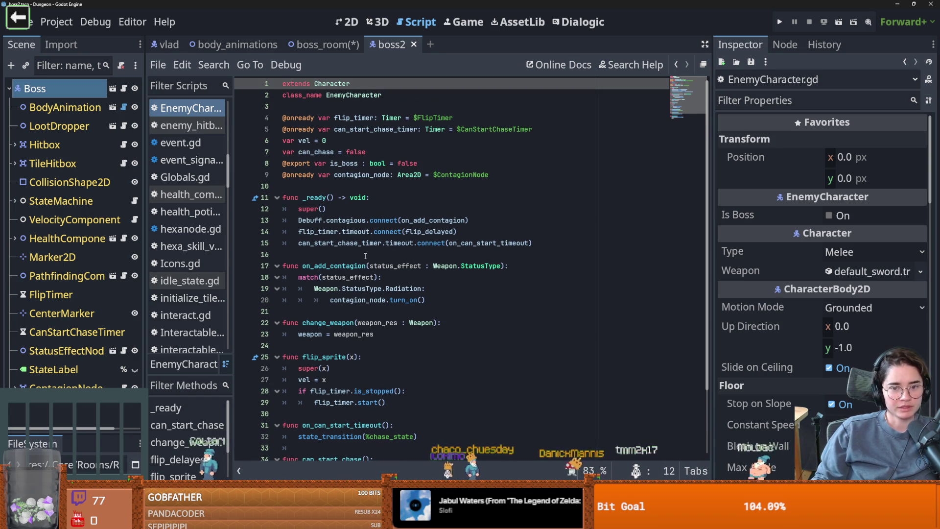
Step: Review EnemyCharacter.gd, highlighting contagion_node and can_start_chase_timer uses, and save it
click(365, 256)
click(381, 310)
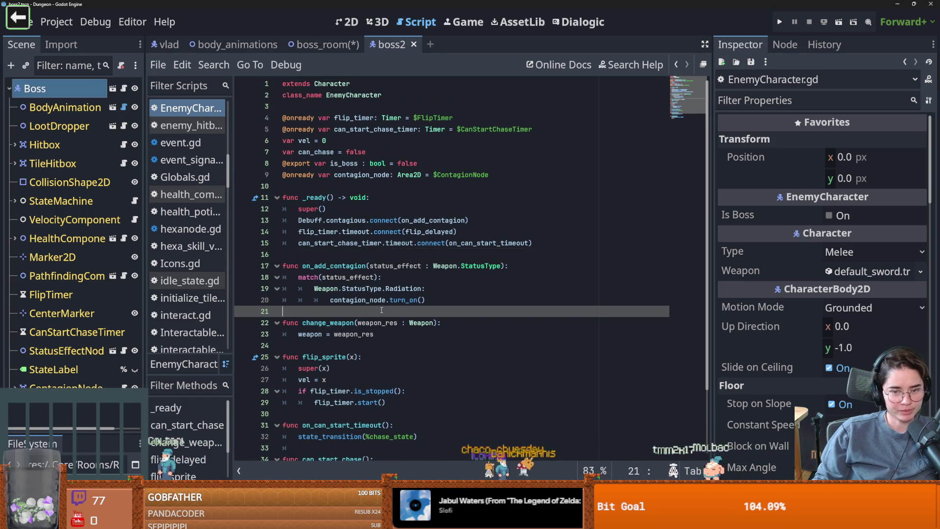
key(ctrl+s)
scroll(412, 334, down, 3)
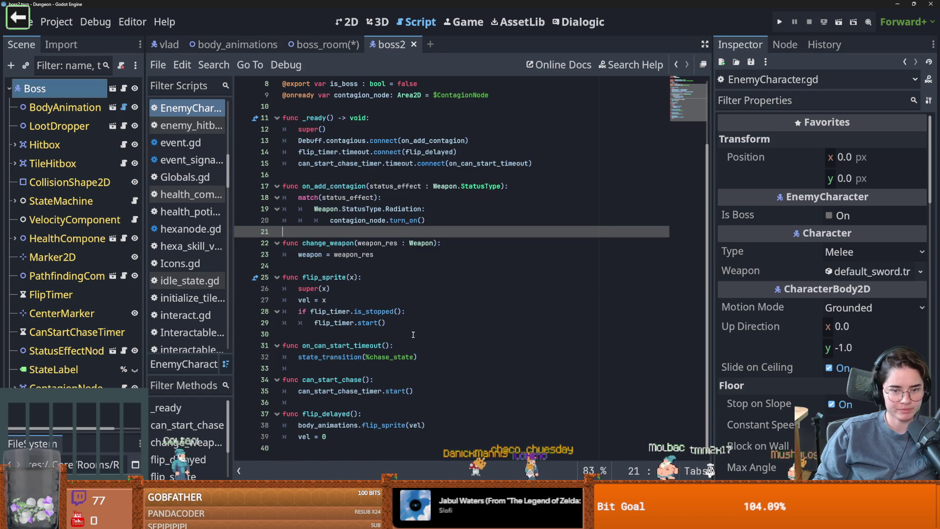
scroll(325, 205, up, 3)
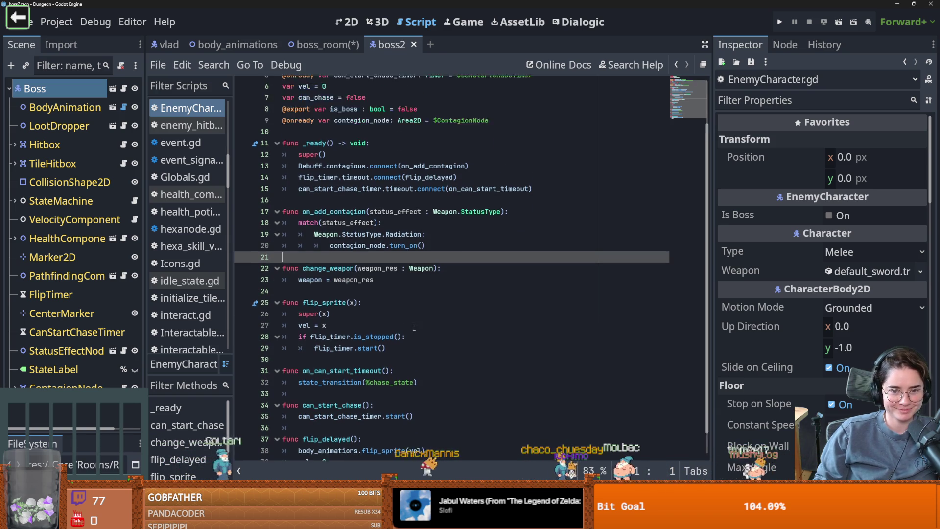
double_click(387, 175)
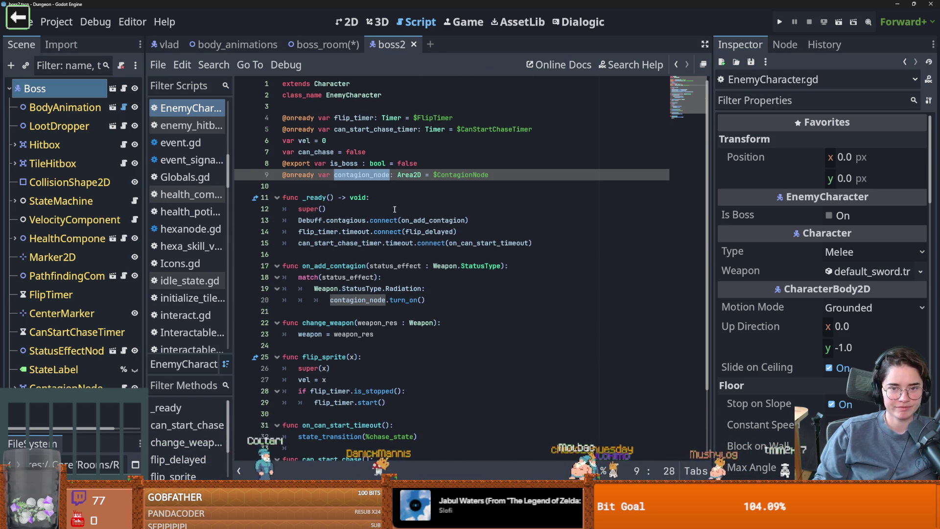
click(336, 186)
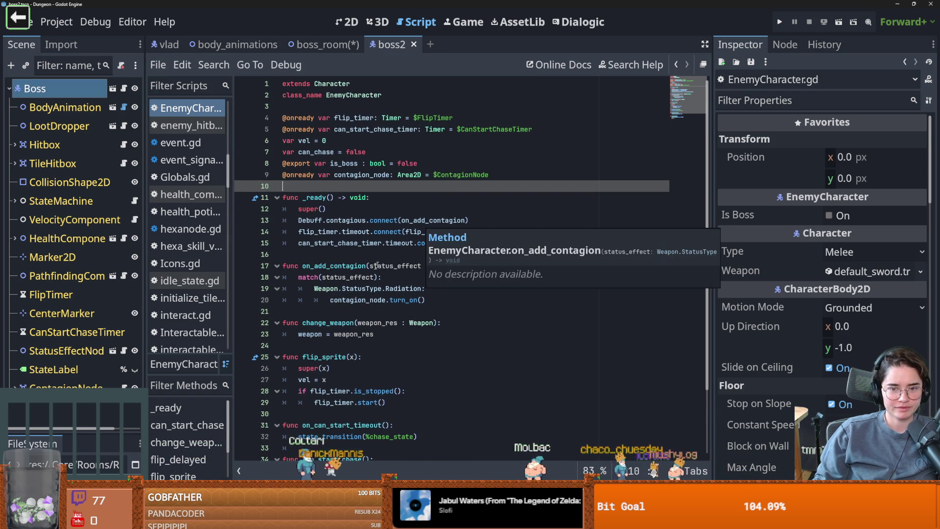
click(320, 253)
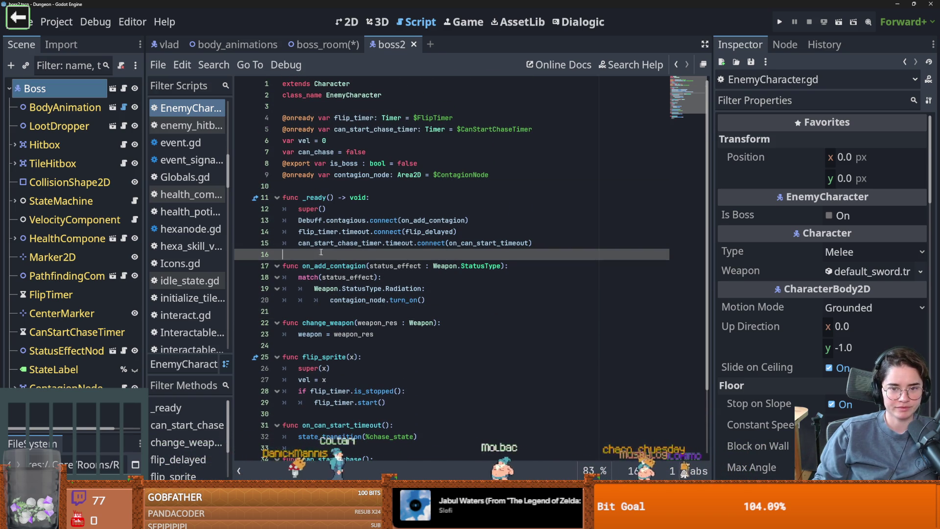
double_click(366, 243)
scroll(363, 287, down, 3)
click(348, 379)
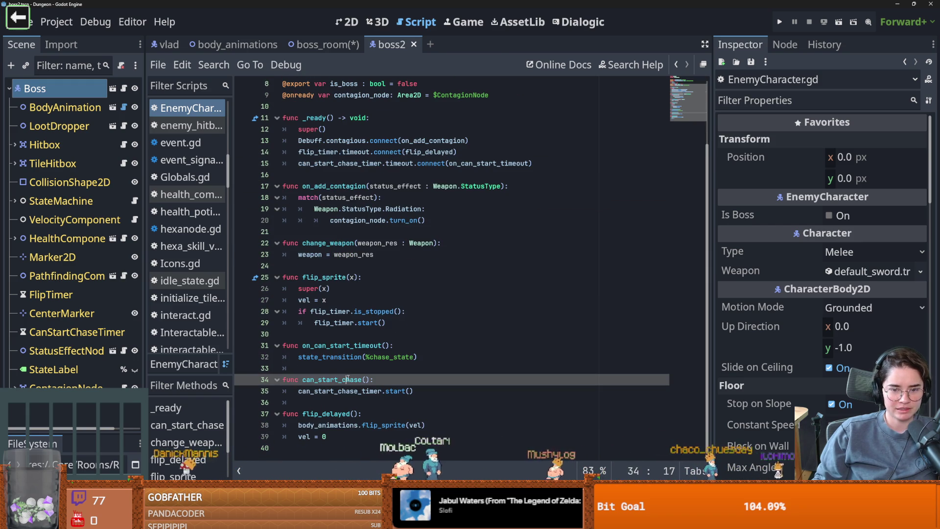
Step: Add a choose_next_state() stub with a pass body after can_start_chase and save
key(ctrl+shift+Return)
key(ctrl+shift+Return)
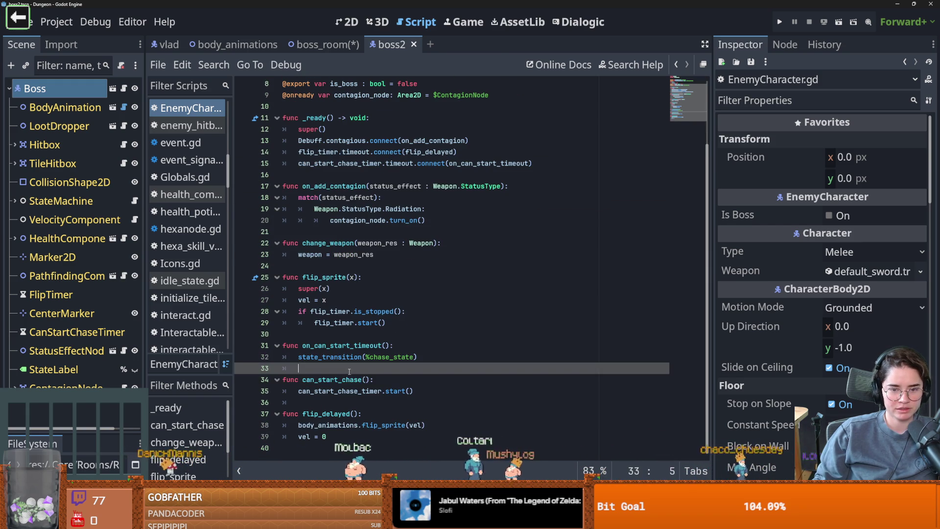
text(fun)
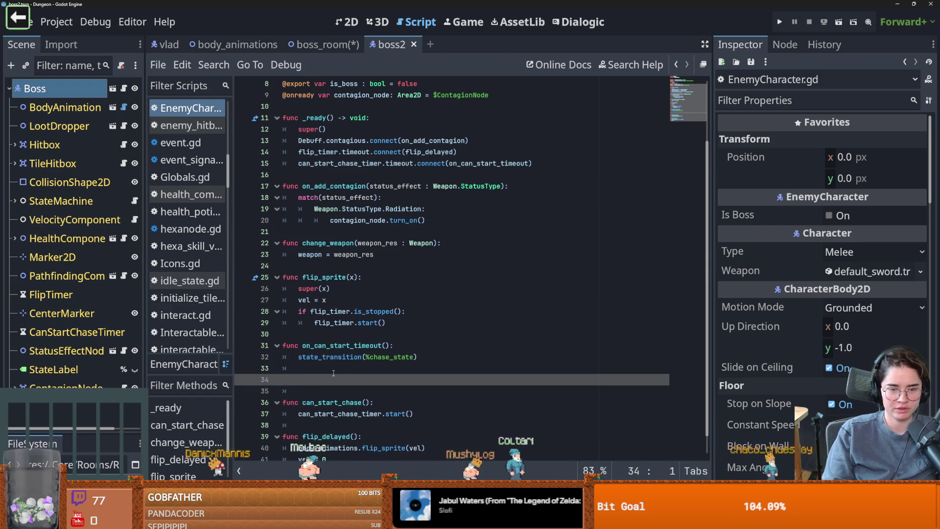
text(c choose_next_state)
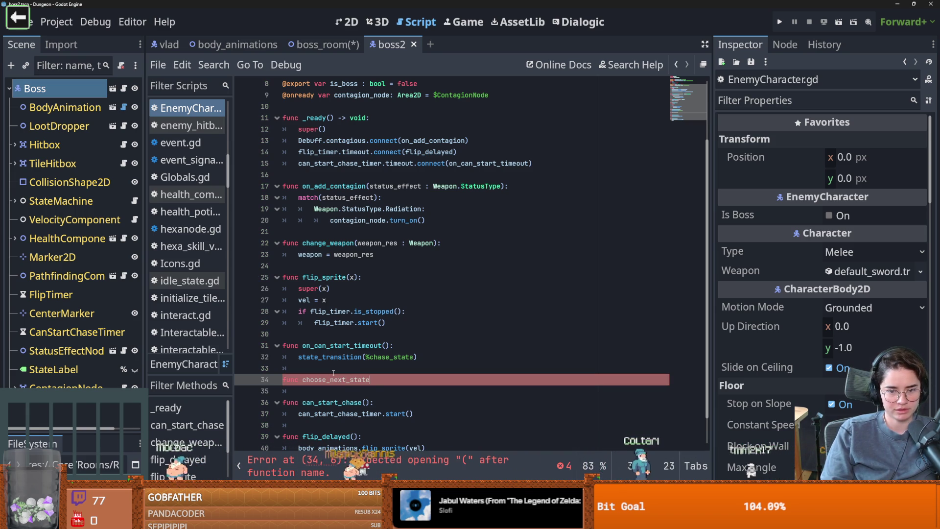
text():)
key(Return)
text(pass)
key(ctrl+s)
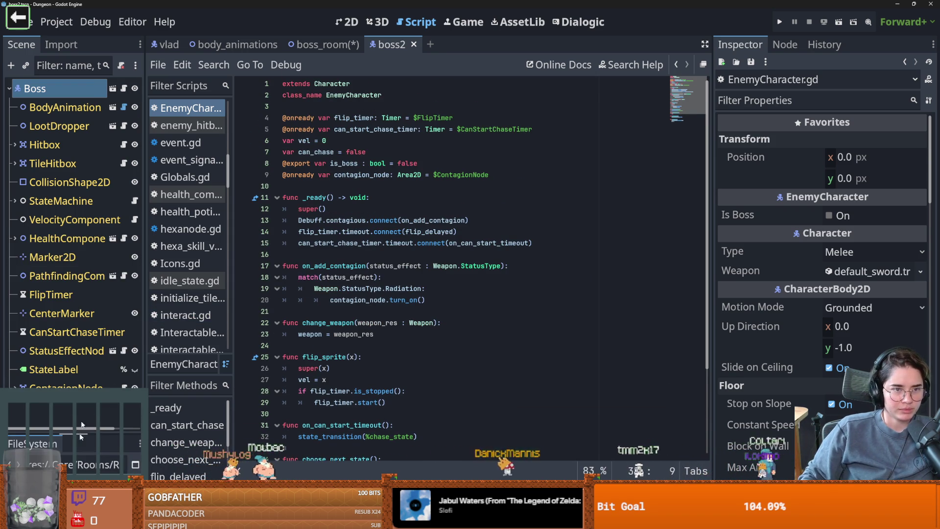
double_click(91, 87)
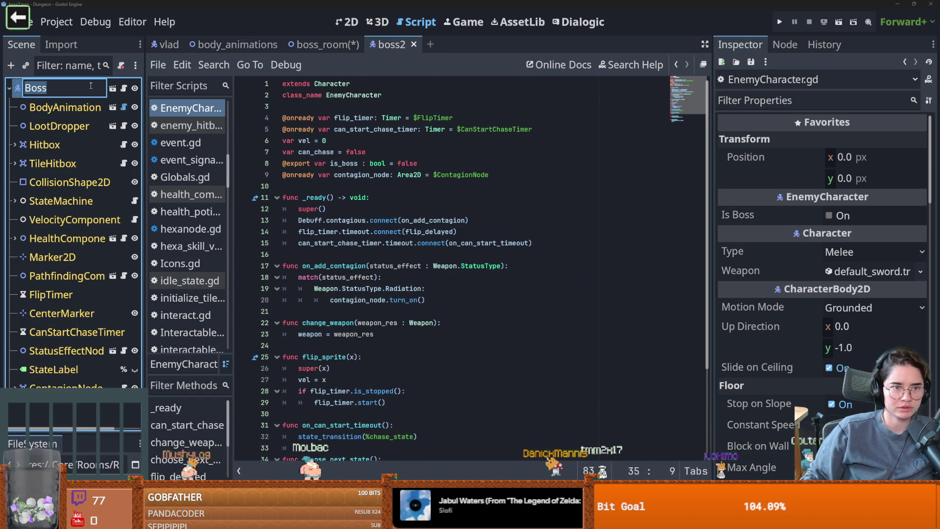
Step: Rename the scene root to 'Vlad' and save the scene
text(Vlad)
key(Return)
key(ctrl+F1)
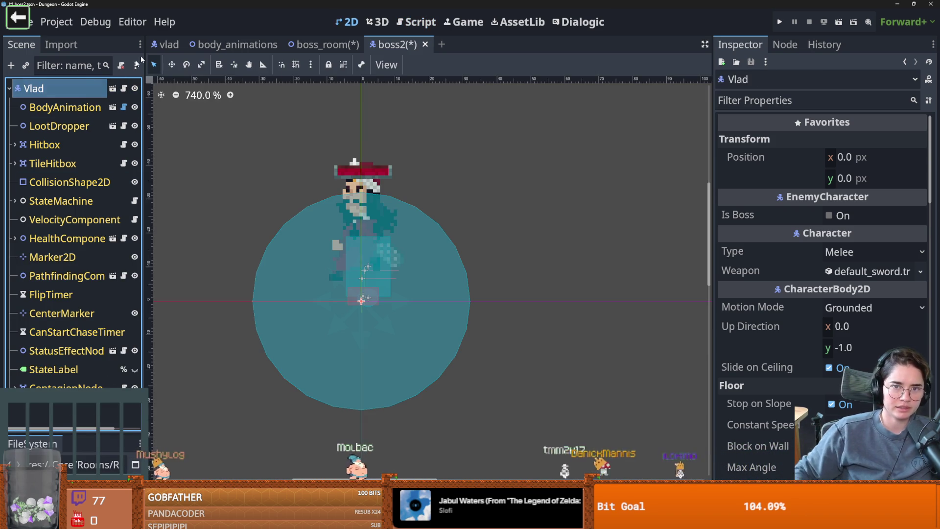
key(ctrl+s)
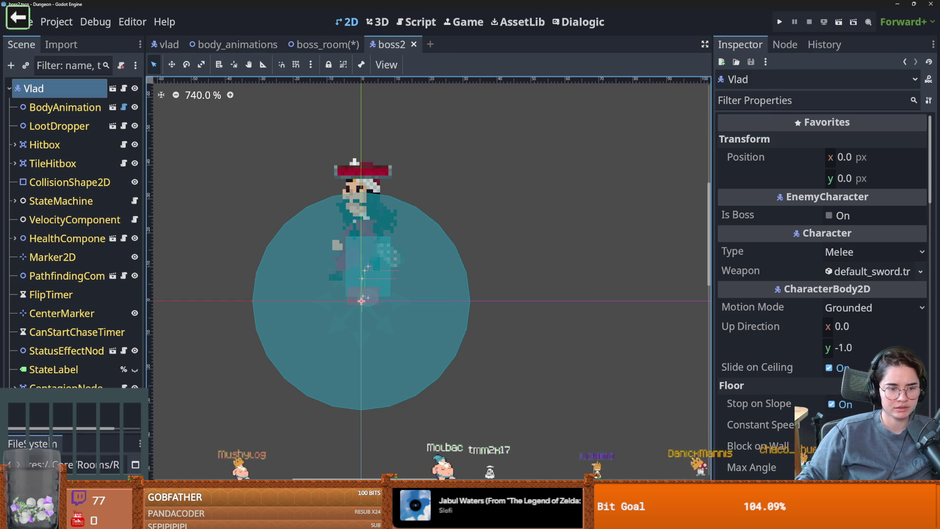
Step: Filter the project files for 'vlad' and open vlad.tscn
drag(73, 435, 73, 239)
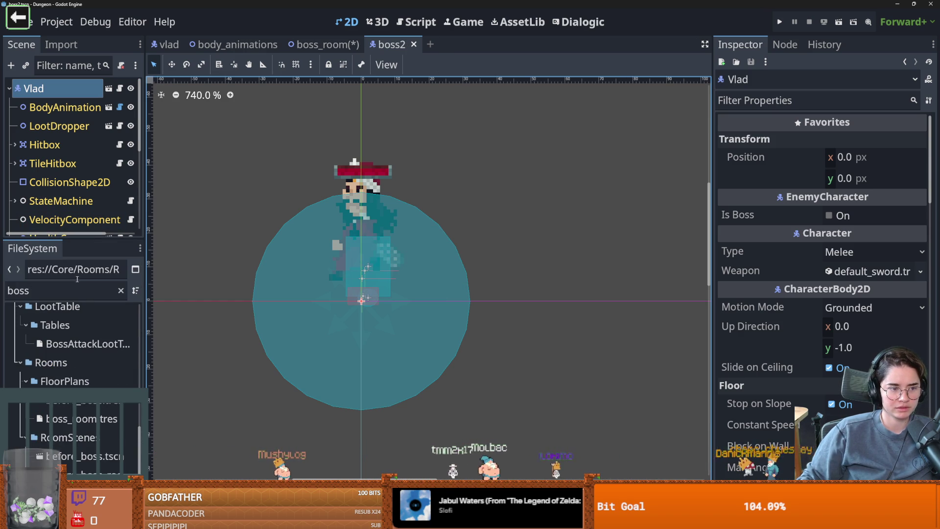
double_click(54, 290)
text(vlad)
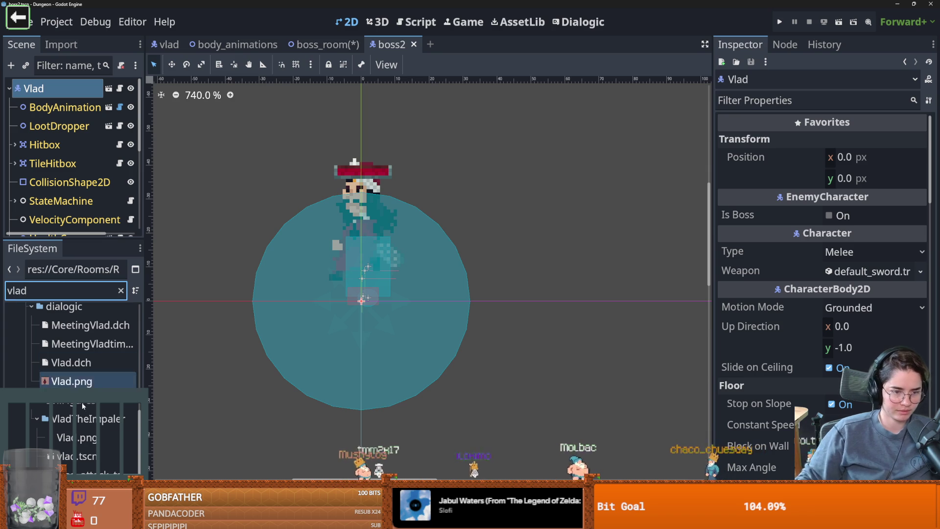
double_click(106, 457)
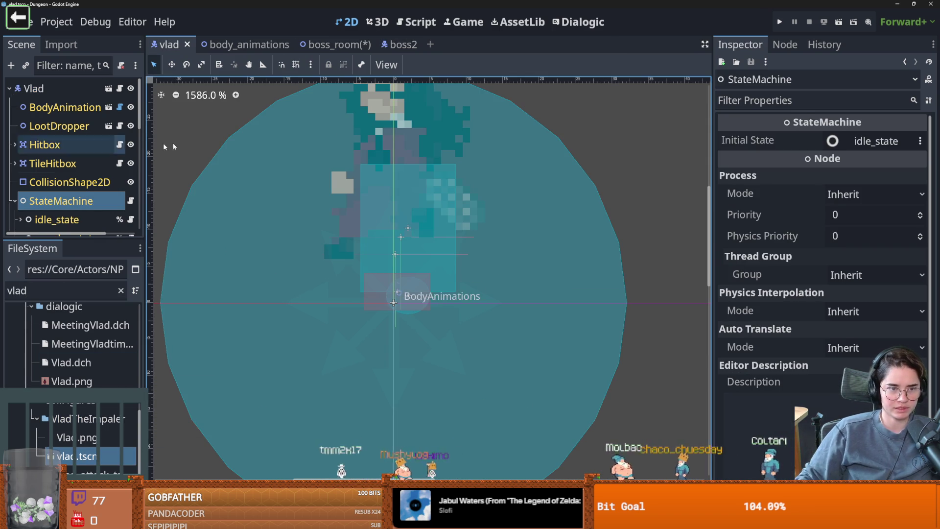
Step: In the boss2 scene, rename the root back to Boss and save it
click(335, 44)
click(392, 45)
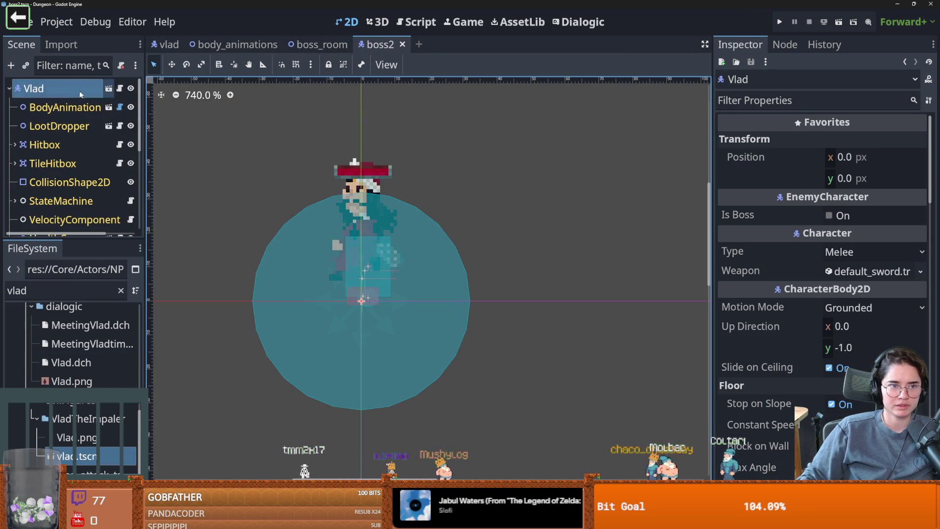
double_click(40, 89)
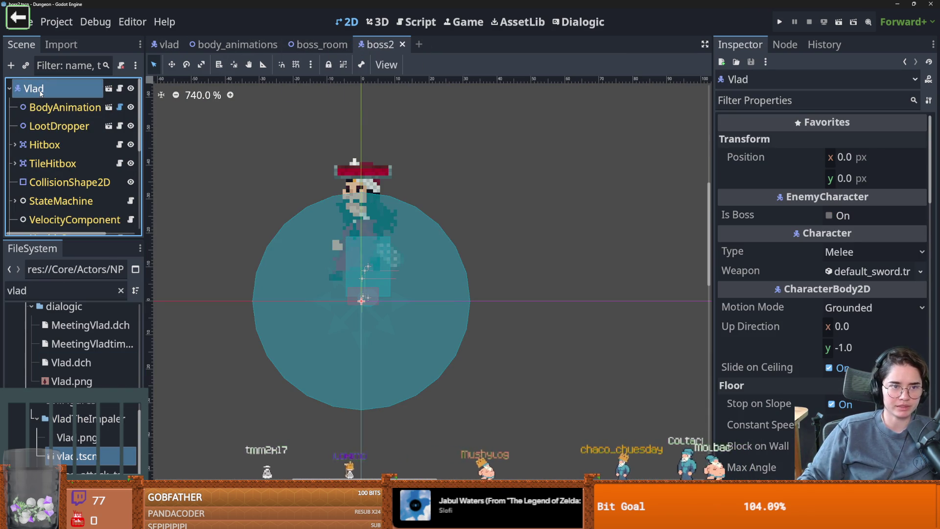
text(Boss)
key(Return)
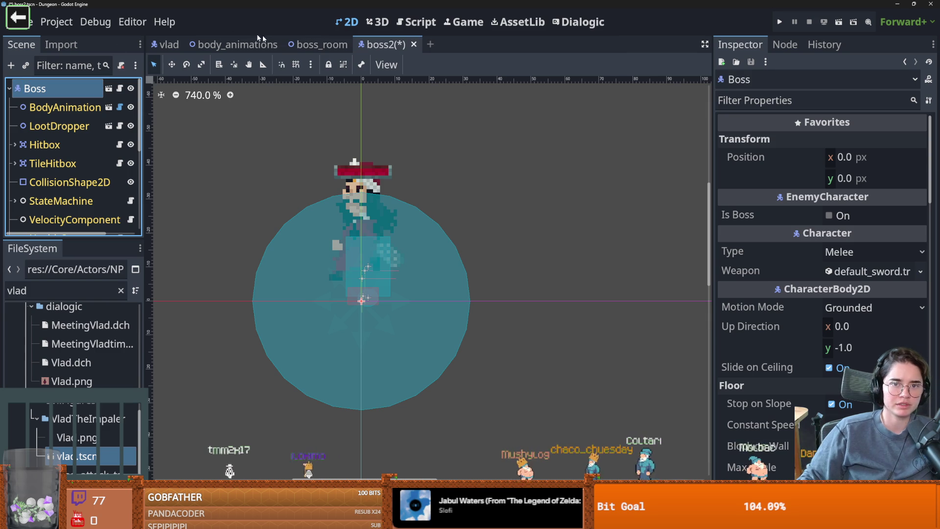
key(ctrl+s)
Step: Delete the old Vlad node from the boss_room scene
right_click(64, 220)
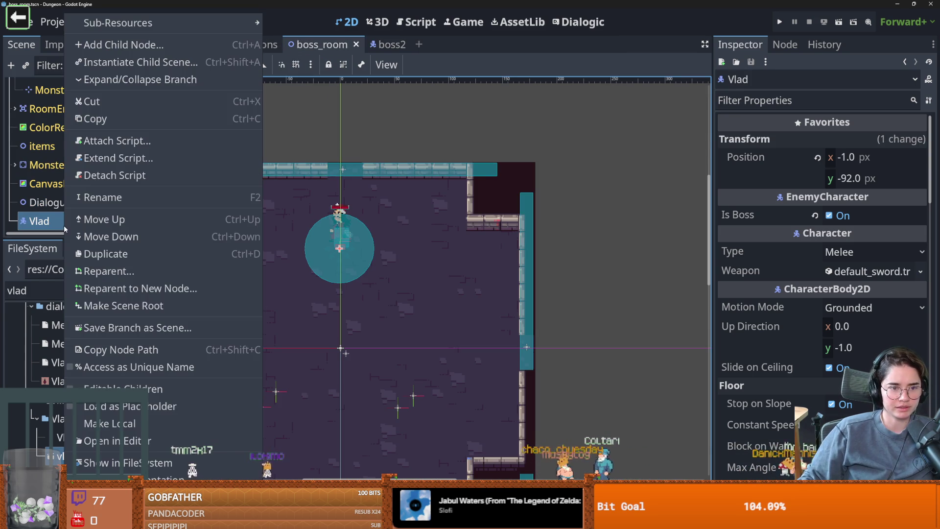
key(Delete)
click(435, 269)
scroll(73, 147, up, 5)
Step: Instance vlad.tscn under the BossRoom root and move it up to (3, -96)
click(48, 88)
click(24, 68)
text(vlad)
key(Return)
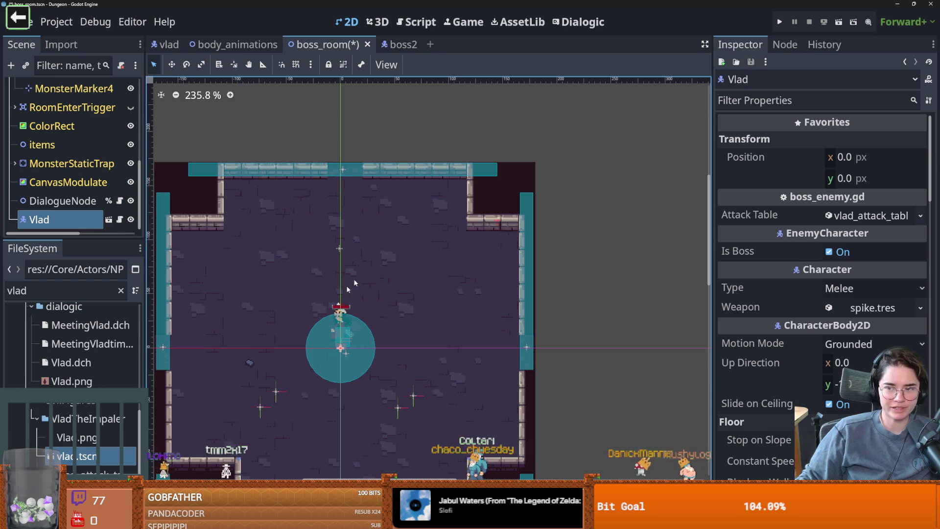
scroll(348, 305, up, 3)
drag(338, 362, 346, 188)
click(119, 219)
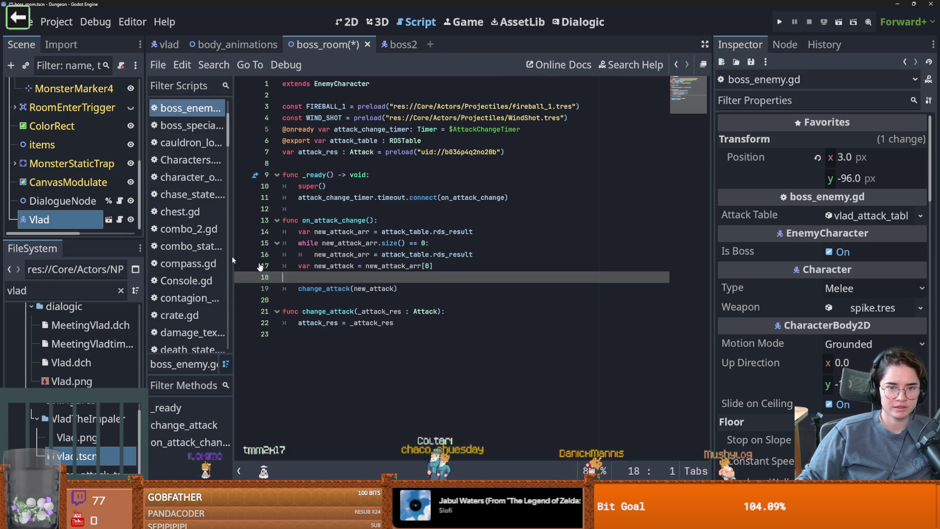
Step: Delete the choose_next_state stub from EnemyCharacter.gd and save the script
click(388, 42)
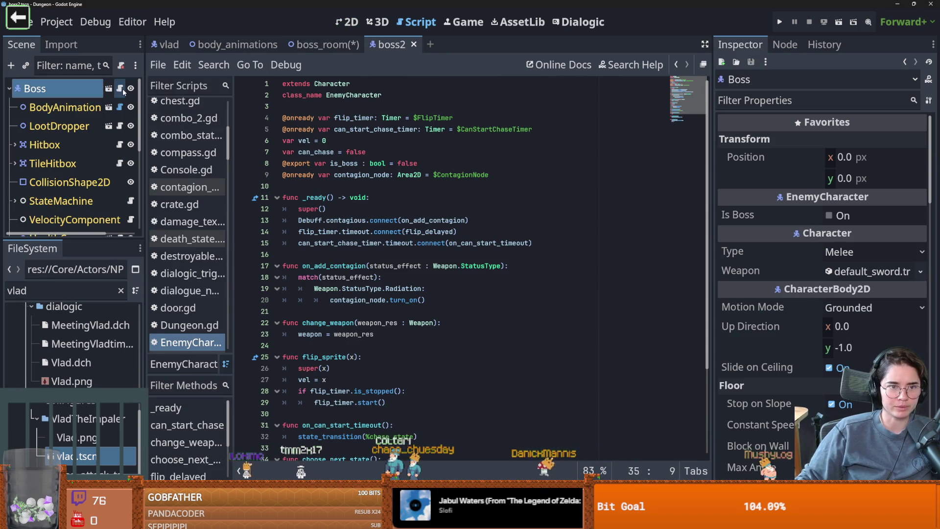
key(shift+Up)
key(shift+Home)
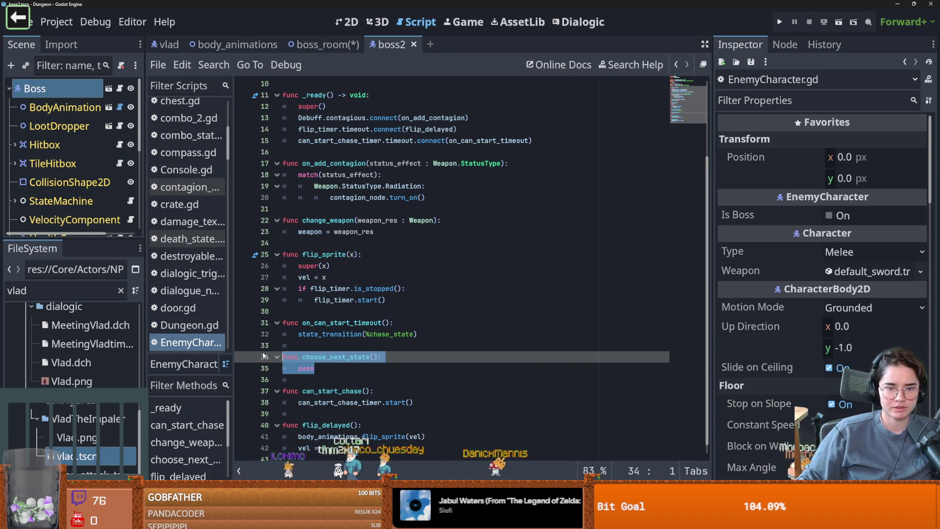
key(BackSpace)
key(ctrl+s)
Step: In boss_enemy.gd, add 'func choose_next_state(): pass' after on_attack_change
click(327, 48)
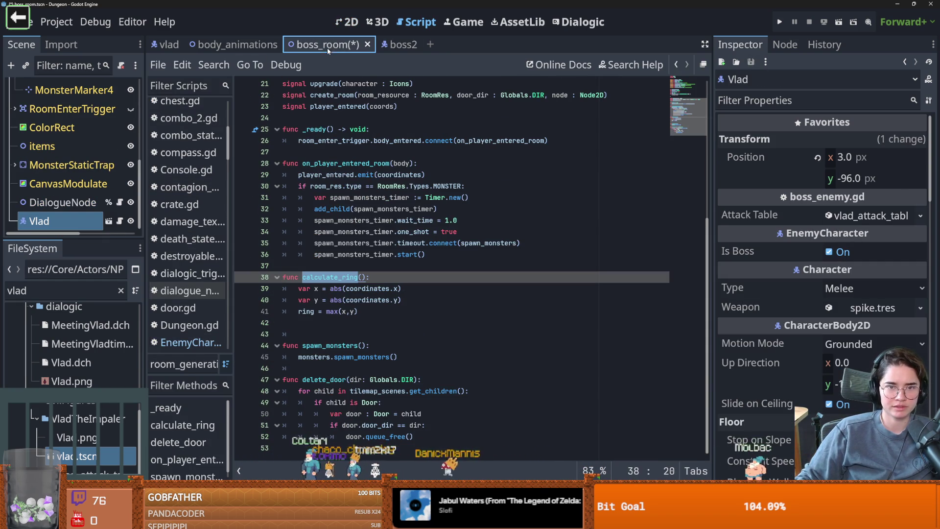
click(108, 223)
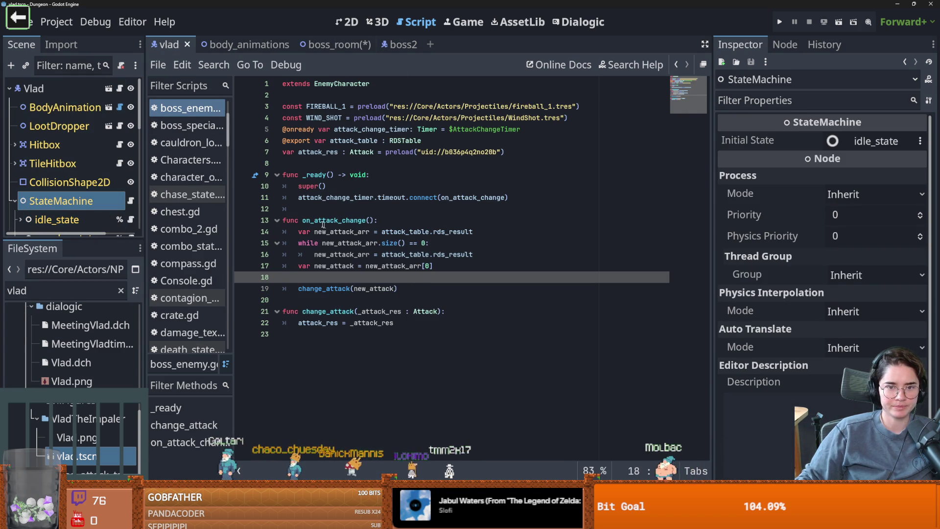
click(308, 300)
key(Return)
key(Return)
key(Up)
text(func choose_next_state():)
key(Return)
text(pass)
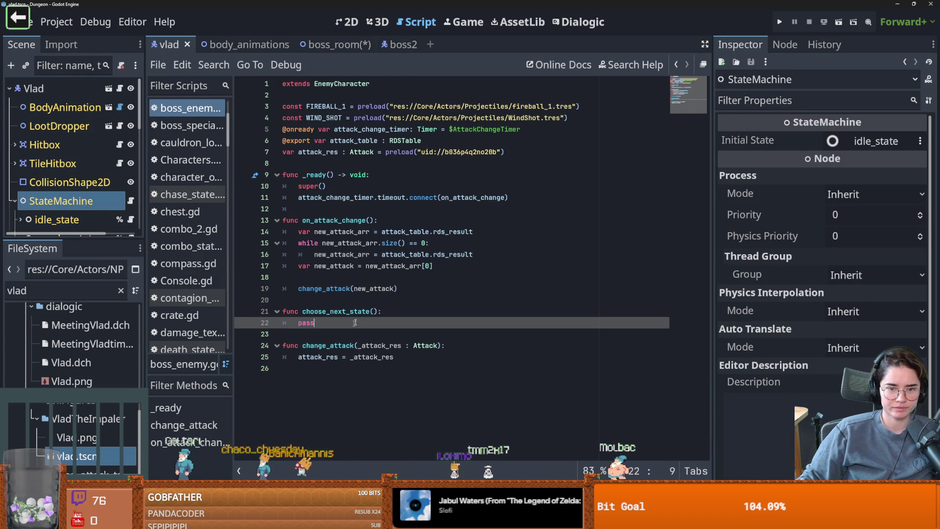
Step: Highlight uses of choose_next_state, change_attack, on_attack_change, new_attack_arr and attack_table
double_click(325, 312)
double_click(326, 343)
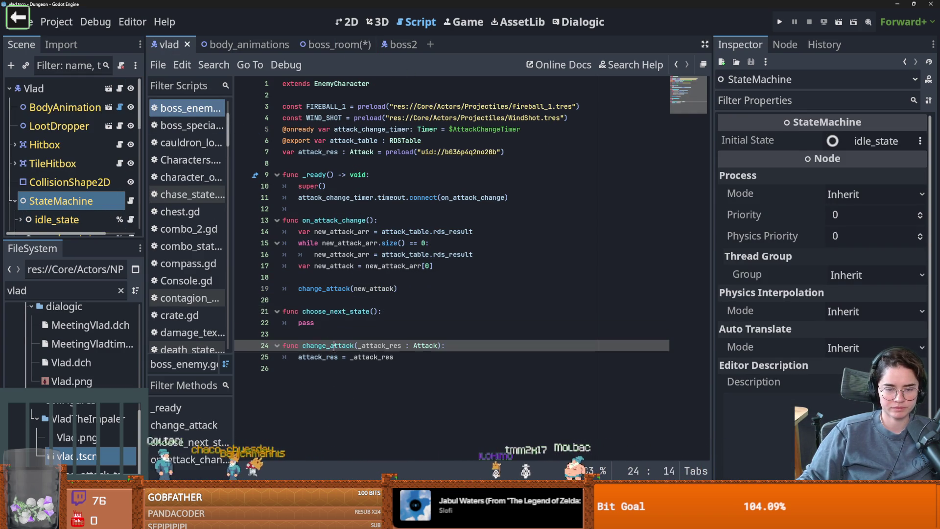
double_click(333, 220)
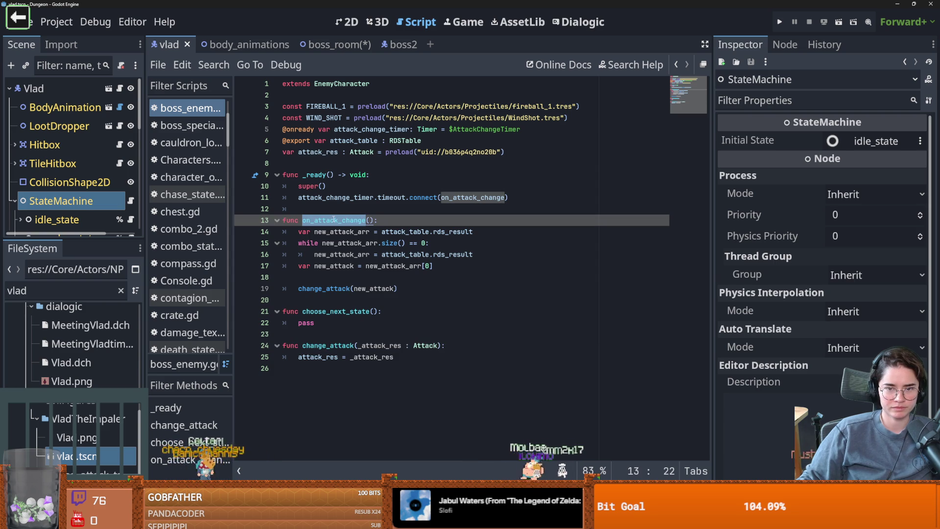
double_click(334, 232)
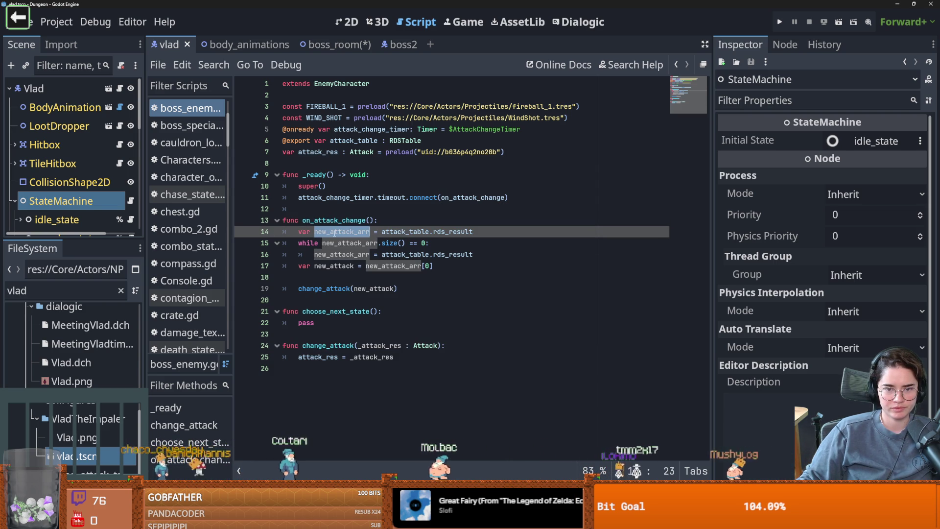
double_click(391, 231)
Step: Locate attack_res's preloaded Impalation.tres in the project files and inspect it
double_click(329, 153)
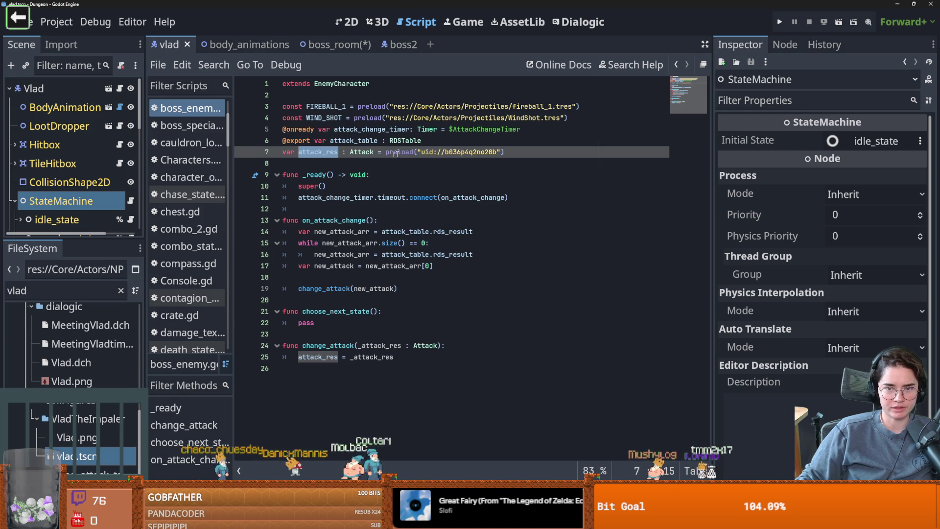
mouse_move(464, 151)
click(499, 219)
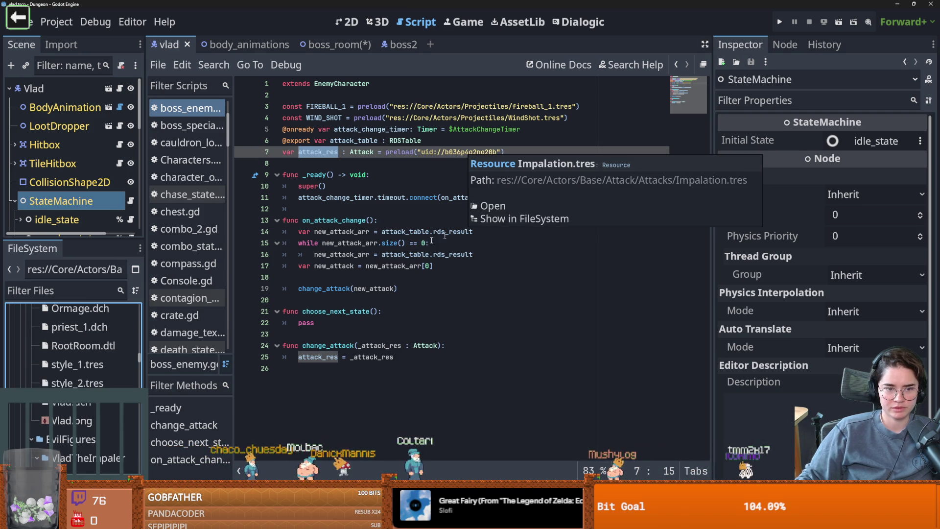
mouse_move(140, 363)
mouse_down()
mouse_move(140, 306)
mouse_move(140, 316)
mouse_up()
click(97, 353)
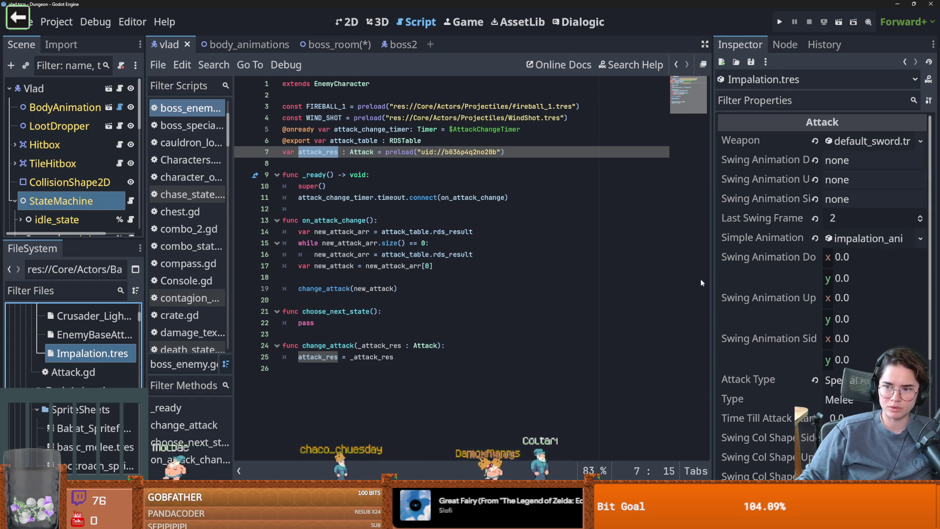
mouse_move(466, 152)
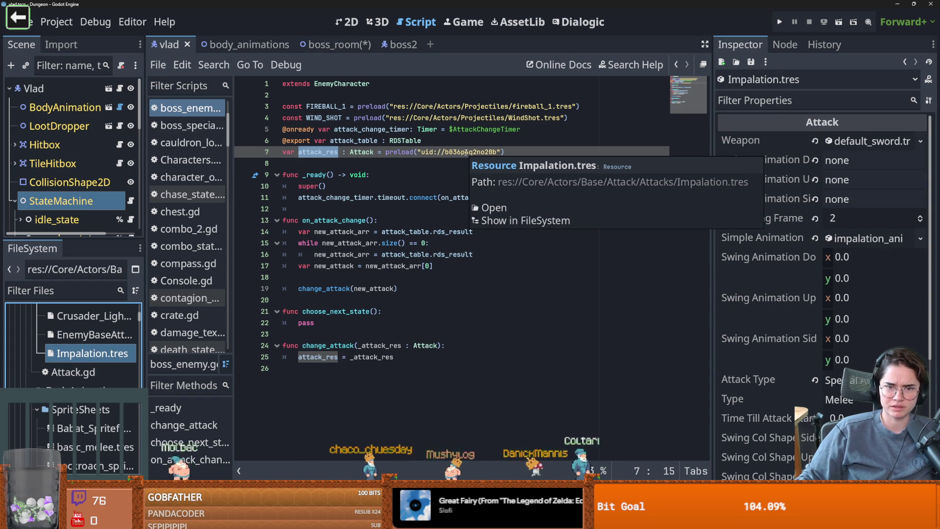
Step: Check the Vlad root's Attack Table, which is set to vlad_attack_table
double_click(412, 233)
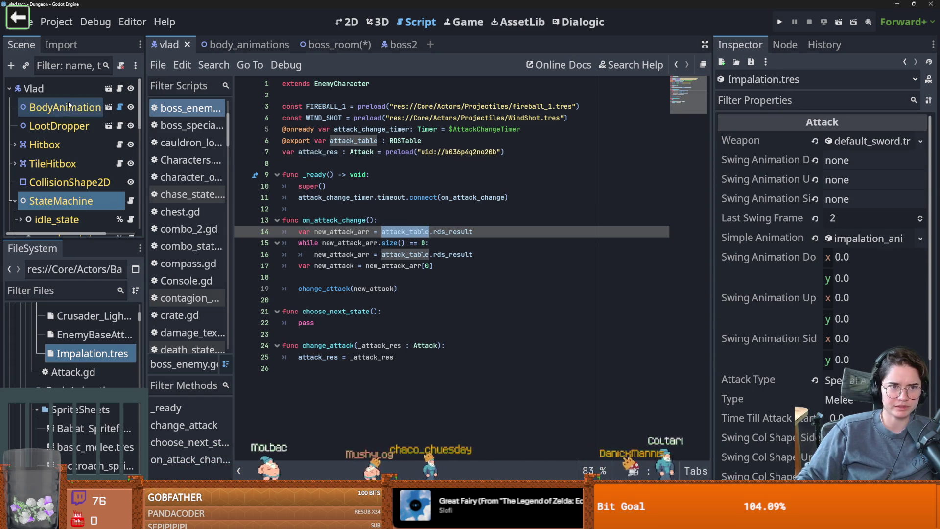
click(33, 88)
click(870, 215)
click(866, 216)
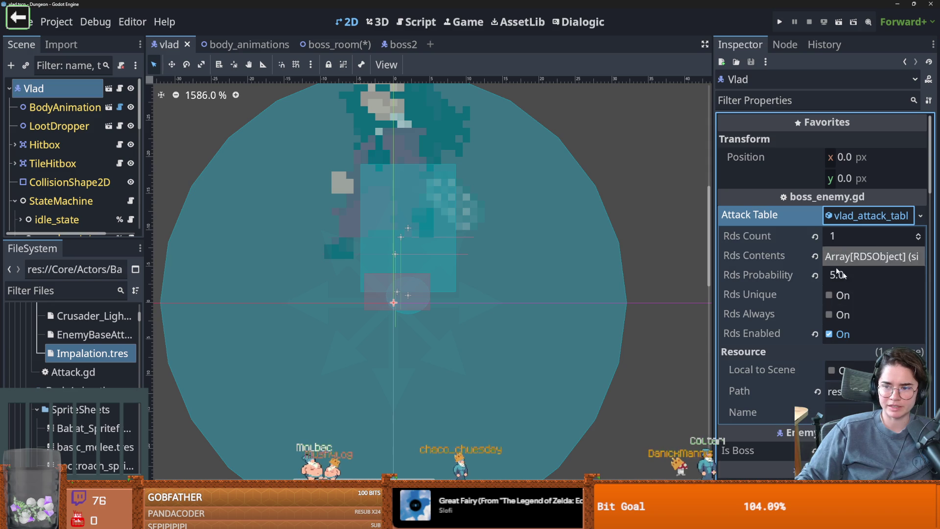